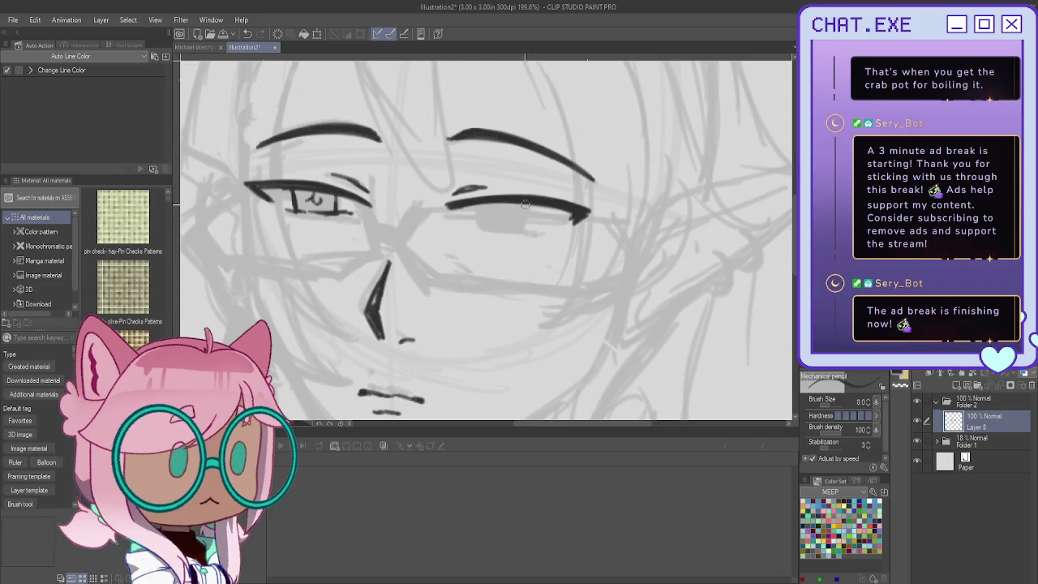
# Step: Thicken the right eye's lash line with a stroke under the lid and at the outer corner
pyautogui.moveTo(522, 202)
pyautogui.mouseDown()
pyautogui.moveTo(529, 227)
pyautogui.moveTo(476, 226)
pyautogui.mouseUp()
pyautogui.scroll(-2, 424, 165)
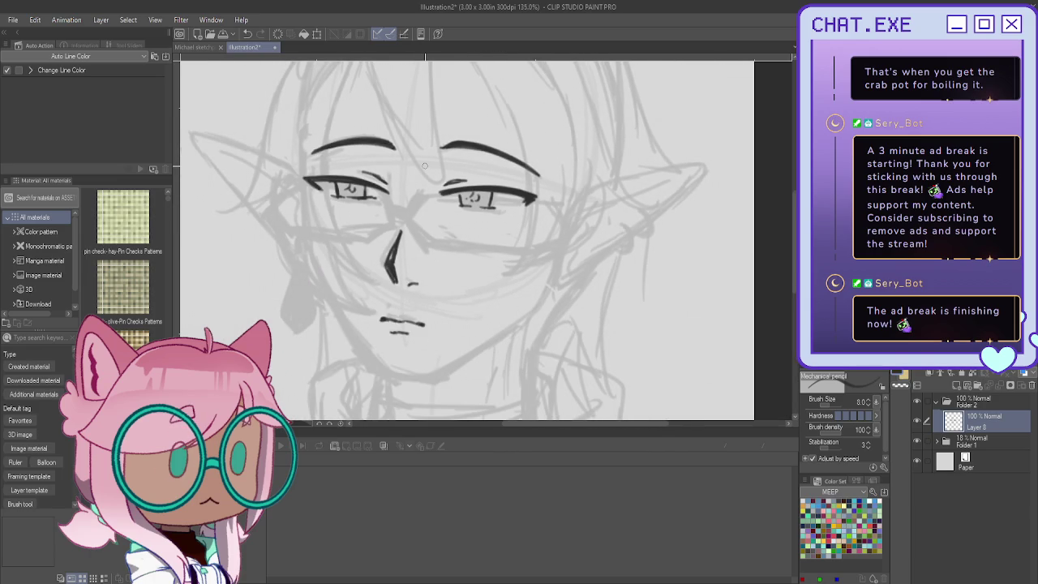
pyautogui.scroll(1, 487, 187)
pyautogui.scroll(1, 491, 185)
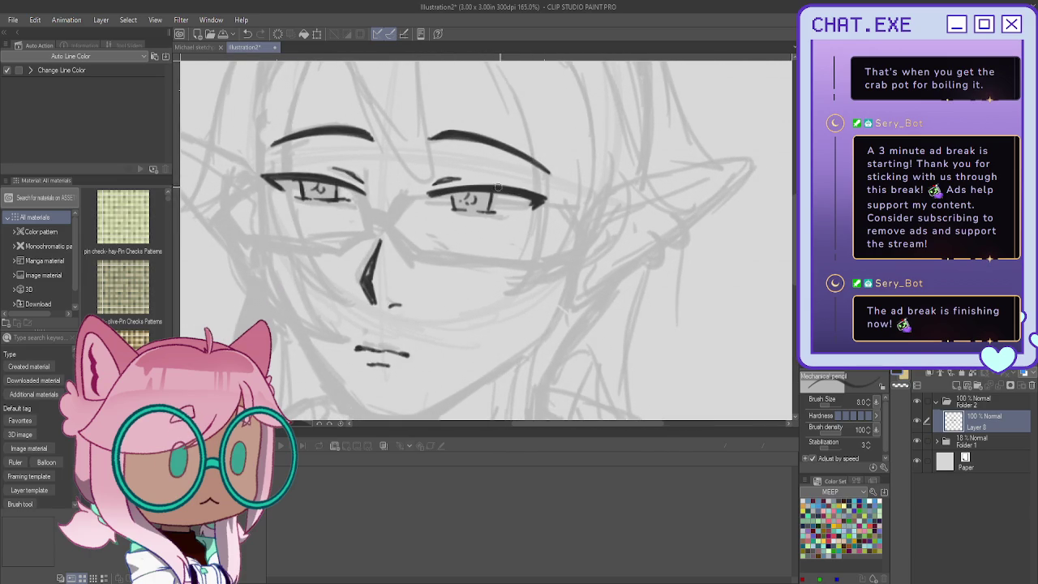
pyautogui.moveTo(495, 186); pyautogui.dragTo(555, 202)
# Step: Mirror the canvas view horizontally with the H shortcut
pyautogui.scroll(-2, 386, 183)
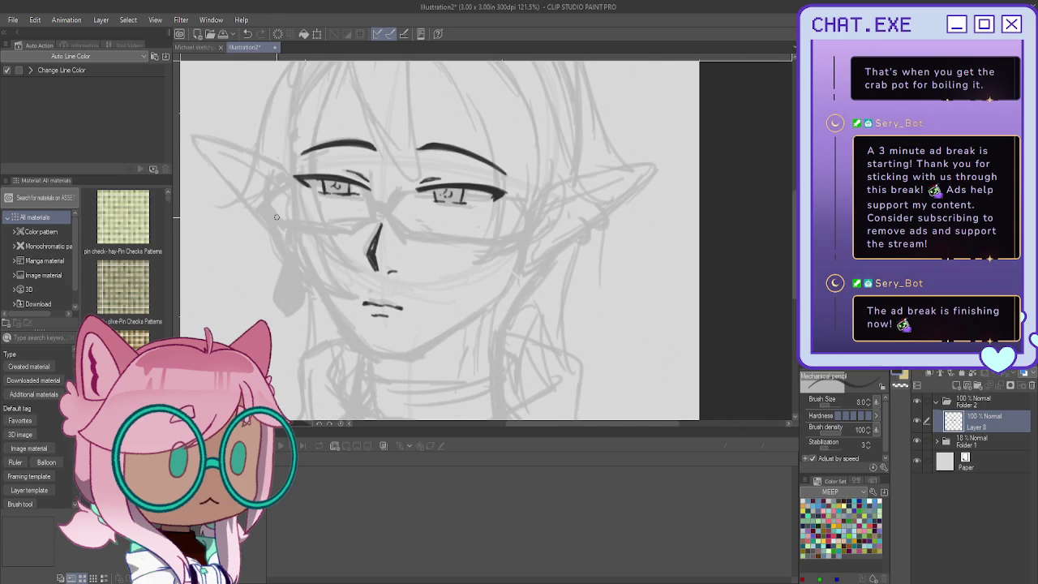
pyautogui.scroll(1, 285, 219)
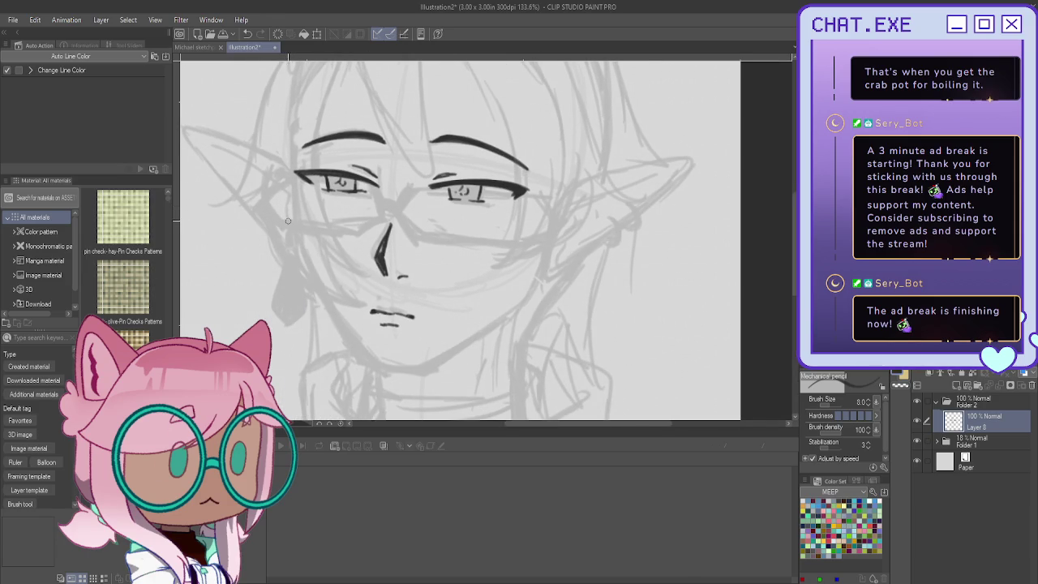
pyautogui.scroll(-2, 293, 220)
pyautogui.press('h')
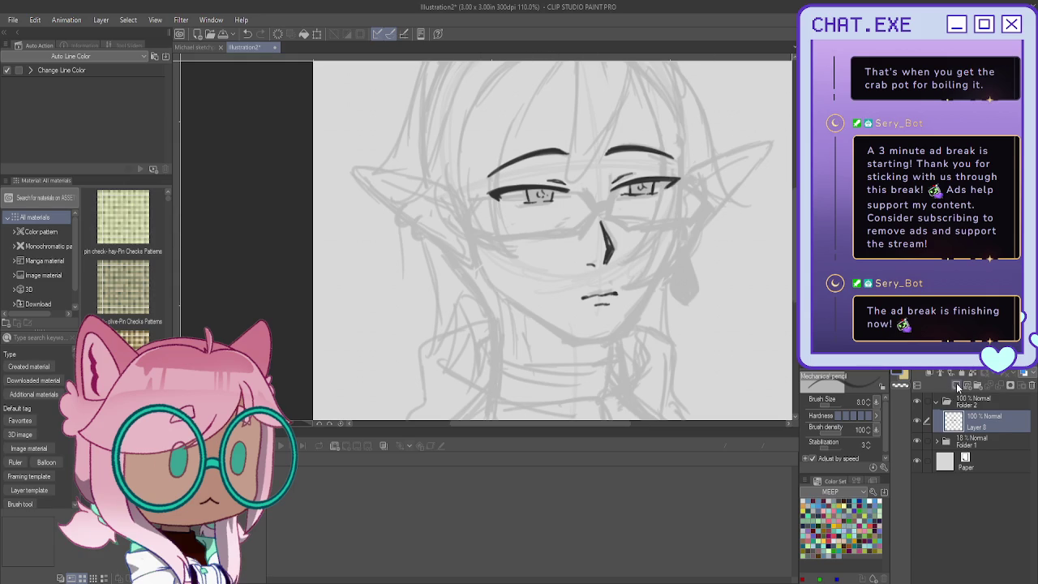
# Step: On a new raster layer, ink the side of the face and both sides of the jaw to the chin
pyautogui.click(957, 386)
pyautogui.scroll(1, 685, 150)
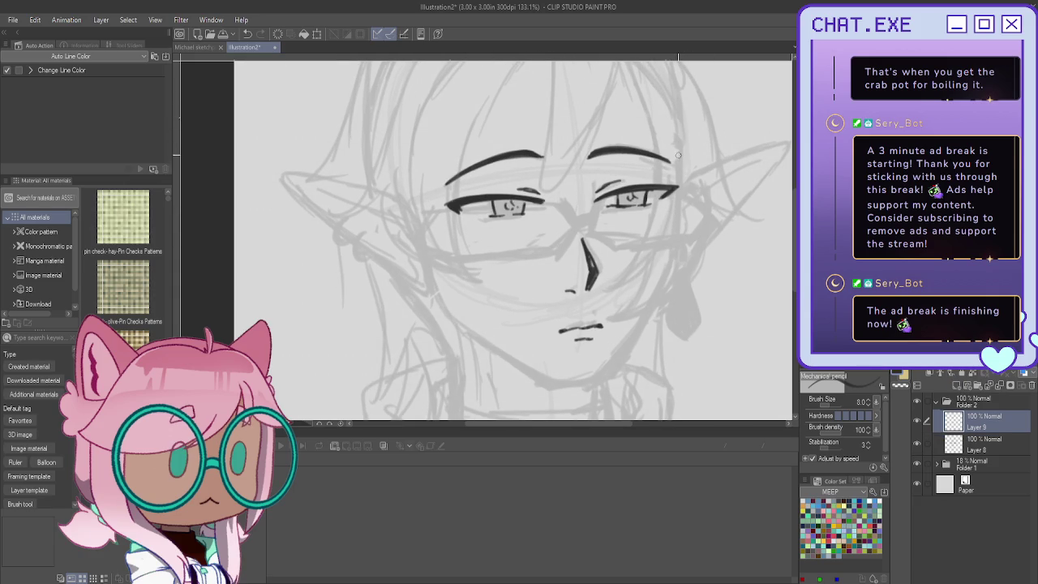
pyautogui.moveTo(678, 133); pyautogui.dragTo(660, 301)
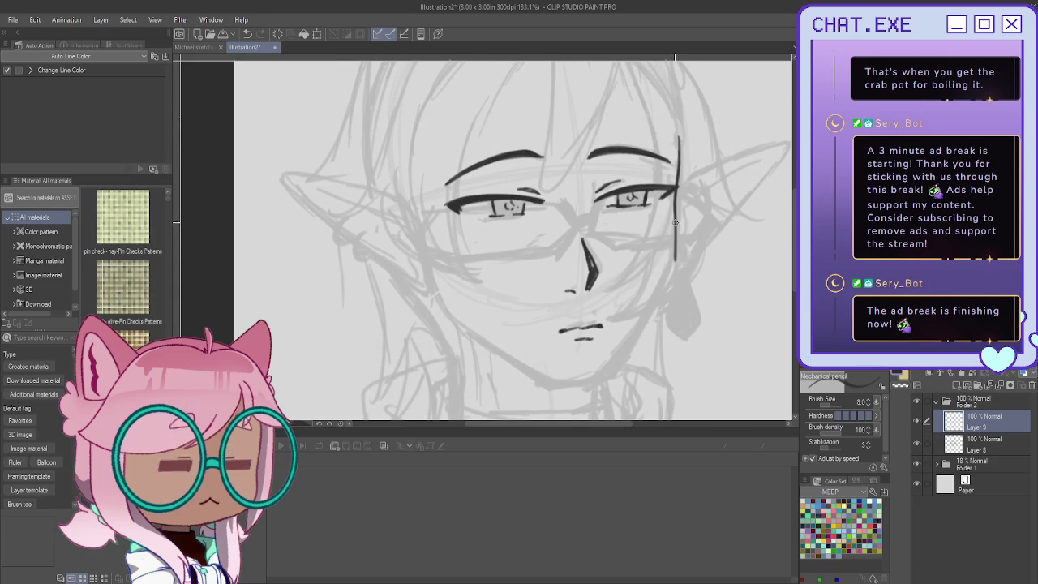
pyautogui.moveTo(674, 244)
pyautogui.mouseDown()
pyautogui.moveTo(630, 348)
pyautogui.moveTo(610, 377)
pyautogui.moveTo(581, 384)
pyautogui.mouseUp()
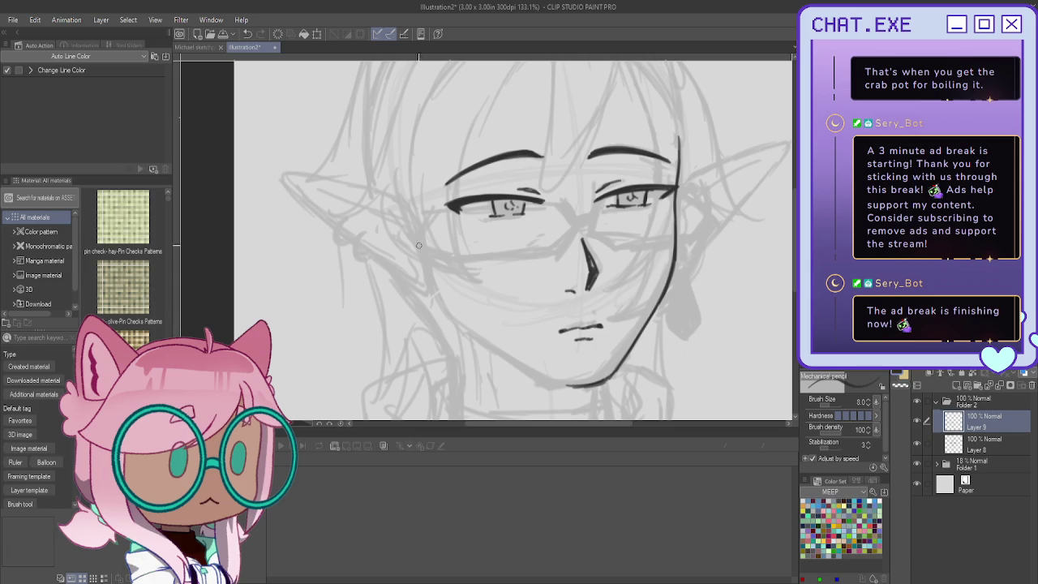
pyautogui.moveTo(432, 281)
pyautogui.mouseDown()
pyautogui.moveTo(448, 311)
pyautogui.moveTo(503, 357)
pyautogui.moveTo(554, 383)
pyautogui.mouseUp()
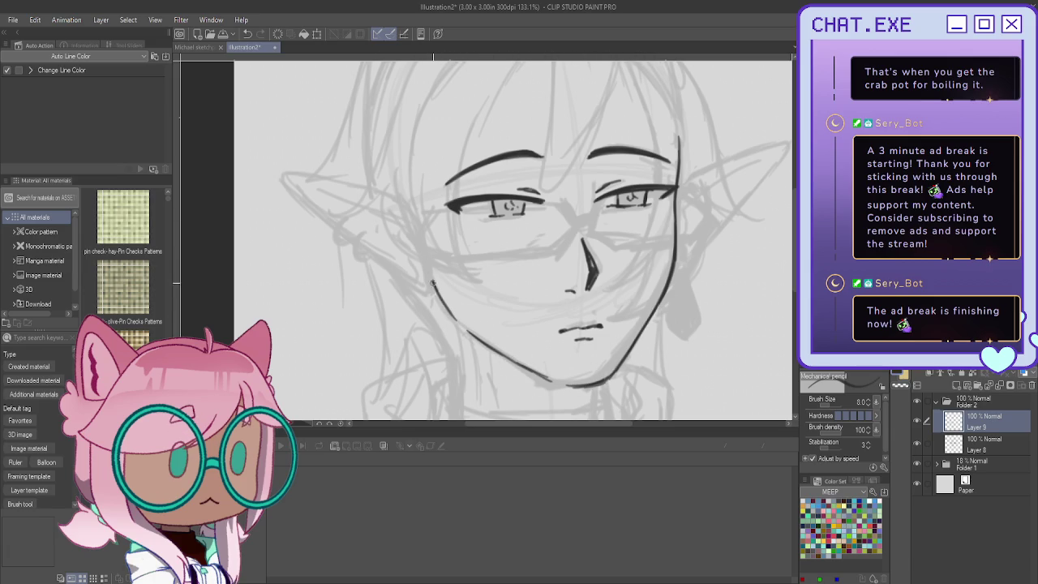
# Step: Ink the pointed ear's outline, its upper edge and an inner detail line
pyautogui.moveTo(408, 211)
pyautogui.mouseDown()
pyautogui.moveTo(320, 178)
pyautogui.moveTo(267, 166)
pyautogui.moveTo(260, 175)
pyautogui.moveTo(274, 173)
pyautogui.moveTo(426, 296)
pyautogui.moveTo(433, 279)
pyautogui.mouseUp()
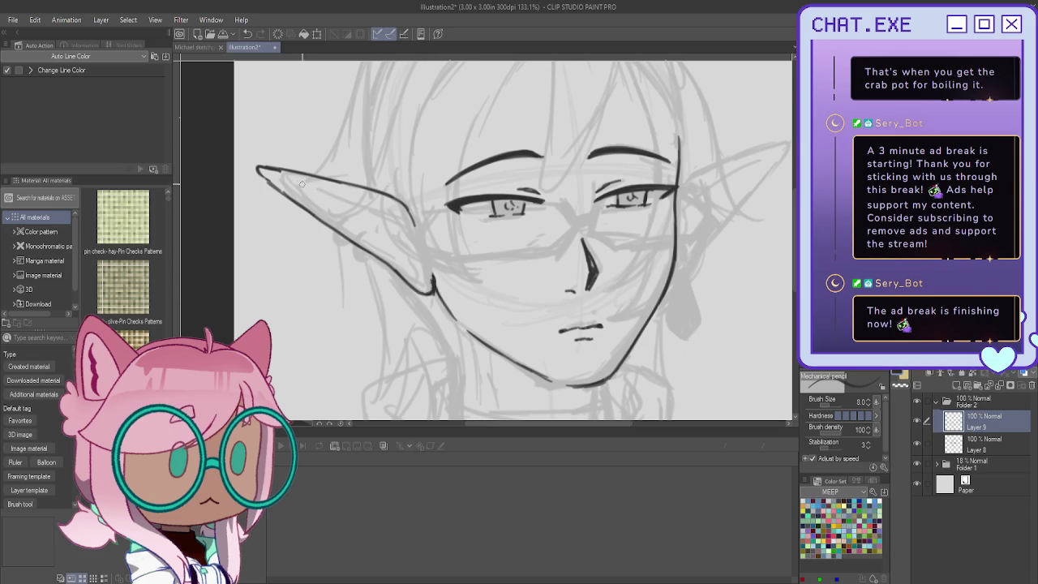
pyautogui.moveTo(281, 175)
pyautogui.mouseDown()
pyautogui.moveTo(369, 206)
pyautogui.moveTo(406, 245)
pyautogui.moveTo(412, 276)
pyautogui.moveTo(377, 232)
pyautogui.mouseUp()
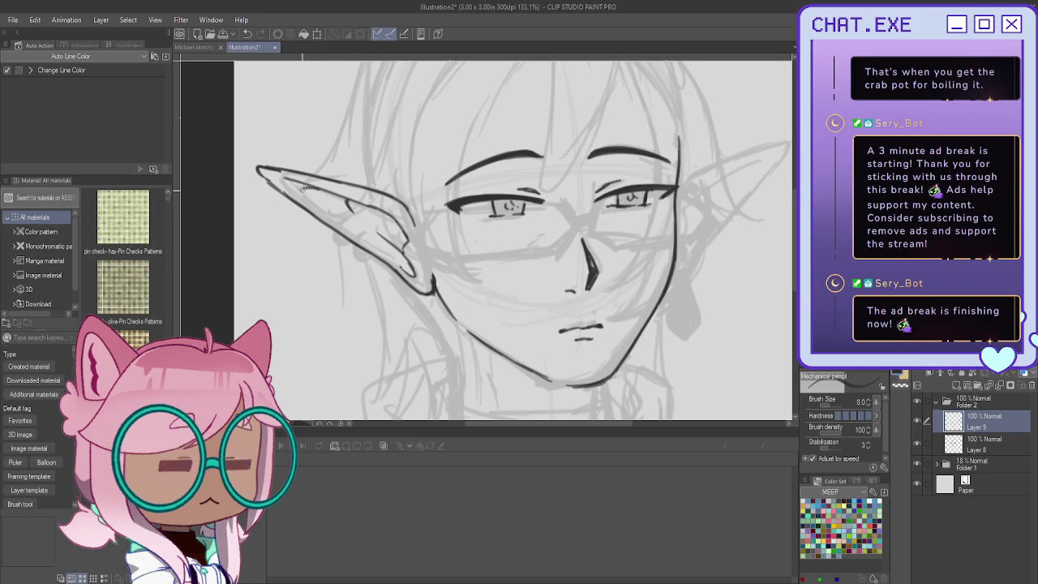
pyautogui.moveTo(311, 200); pyautogui.dragTo(335, 222)
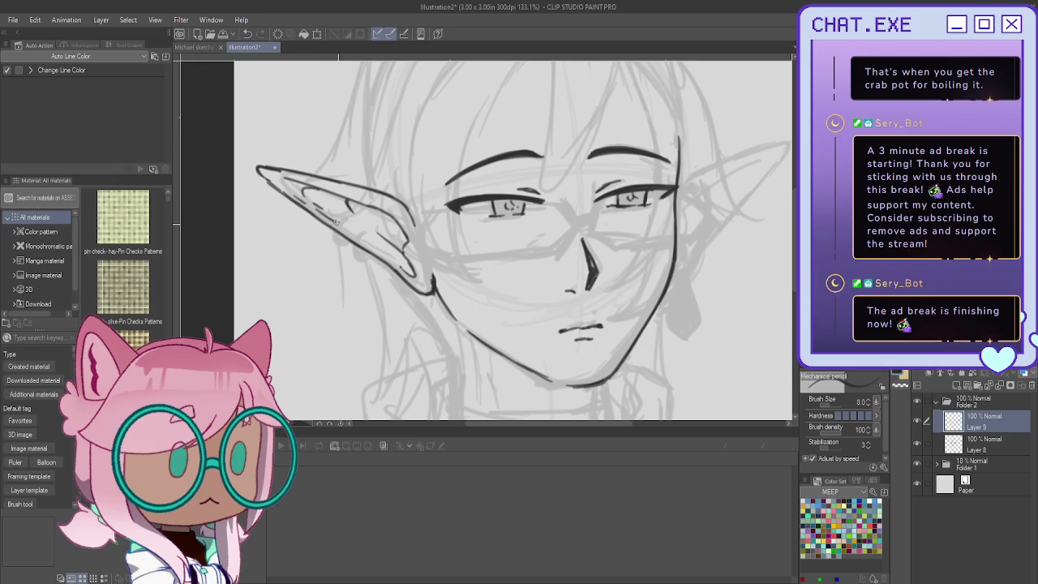
# Step: Unflip the view and draw two dark hoop earrings on the ear, thickening the loops
pyautogui.press('h')
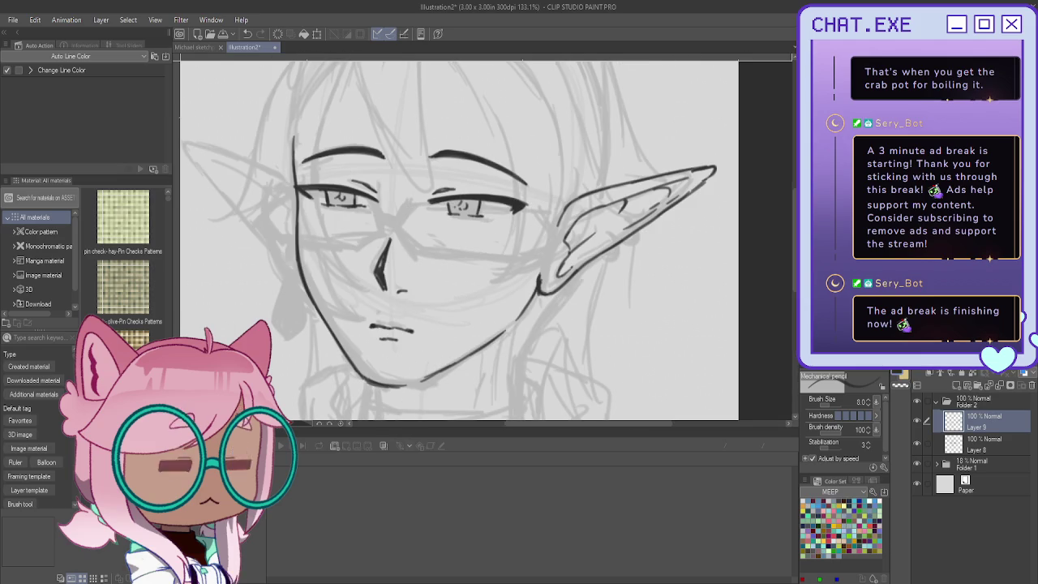
pyautogui.scroll(2, 617, 220)
pyautogui.moveTo(625, 231)
pyautogui.mouseDown()
pyautogui.moveTo(639, 250)
pyautogui.moveTo(618, 256)
pyautogui.mouseUp()
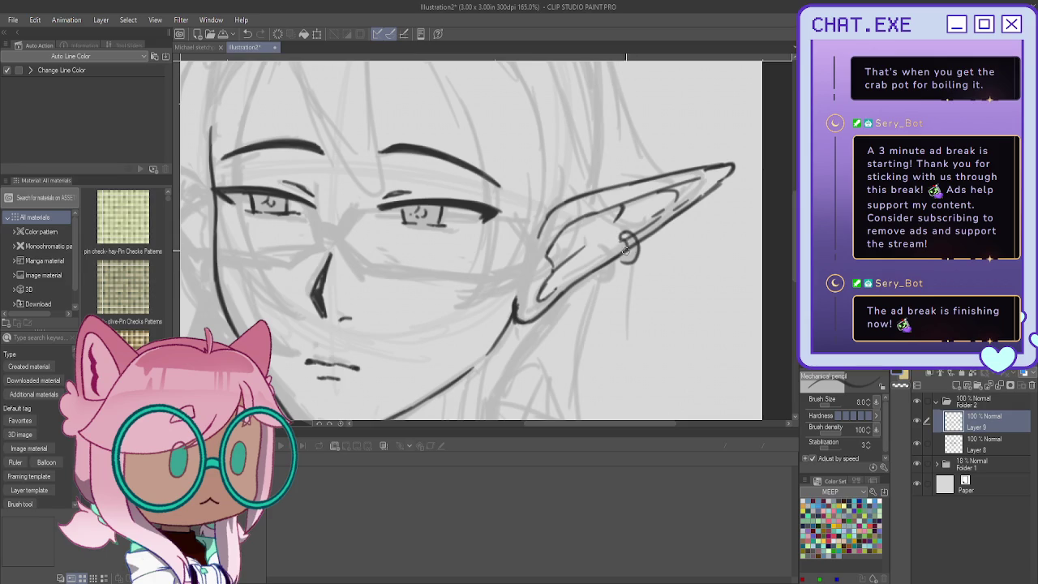
pyautogui.moveTo(626, 245)
pyautogui.mouseDown()
pyautogui.moveTo(623, 257)
pyautogui.moveTo(626, 234)
pyautogui.moveTo(617, 267)
pyautogui.moveTo(596, 276)
pyautogui.moveTo(604, 252)
pyautogui.mouseUp()
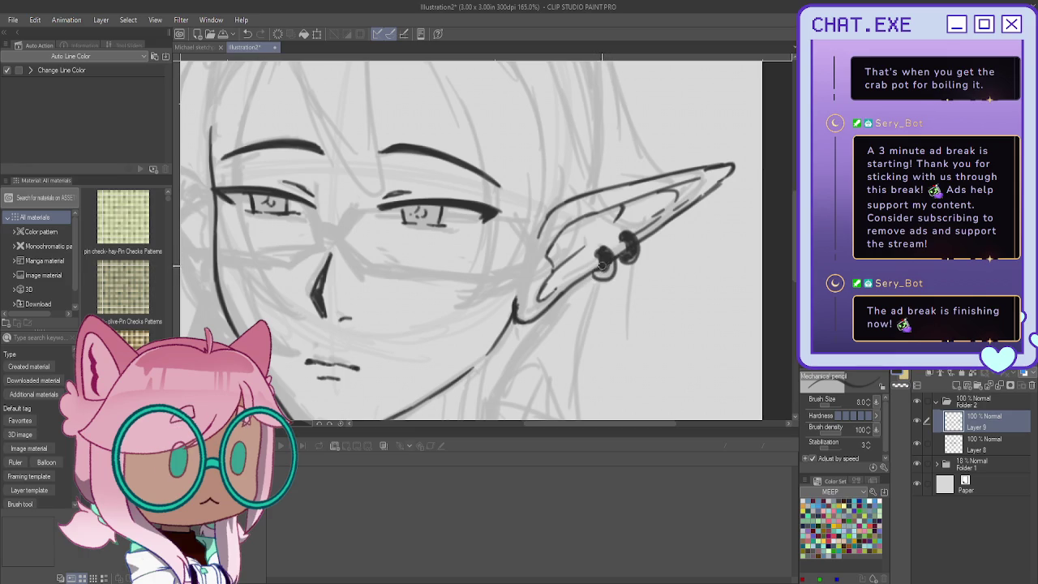
pyautogui.moveTo(606, 262); pyautogui.dragTo(596, 268)
pyautogui.scroll(-4, 495, 176)
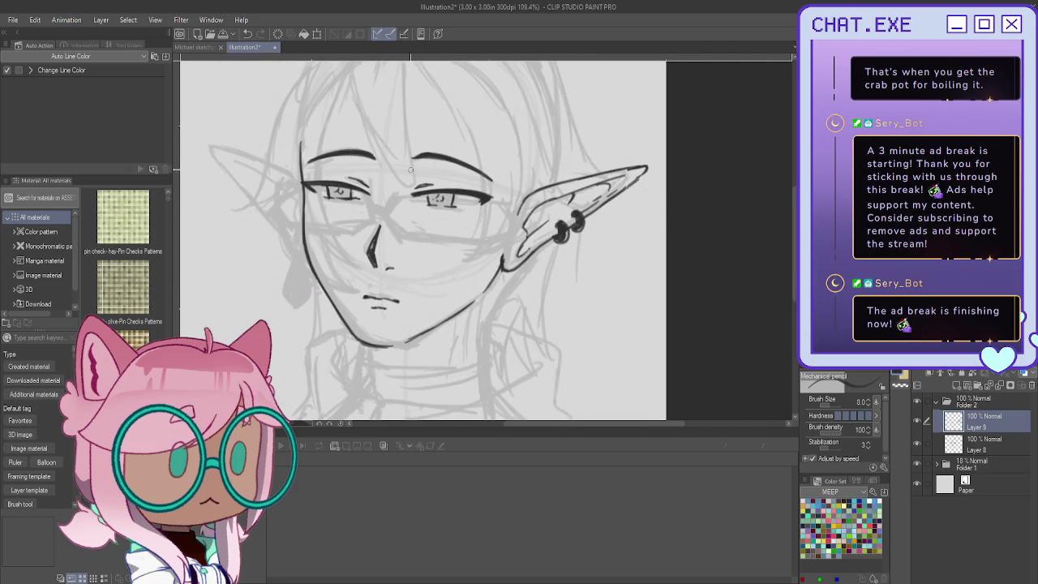
# Step: Undo the rough earring strokes with two Ctrl+Z presses
pyautogui.scroll(-1, 321, 204)
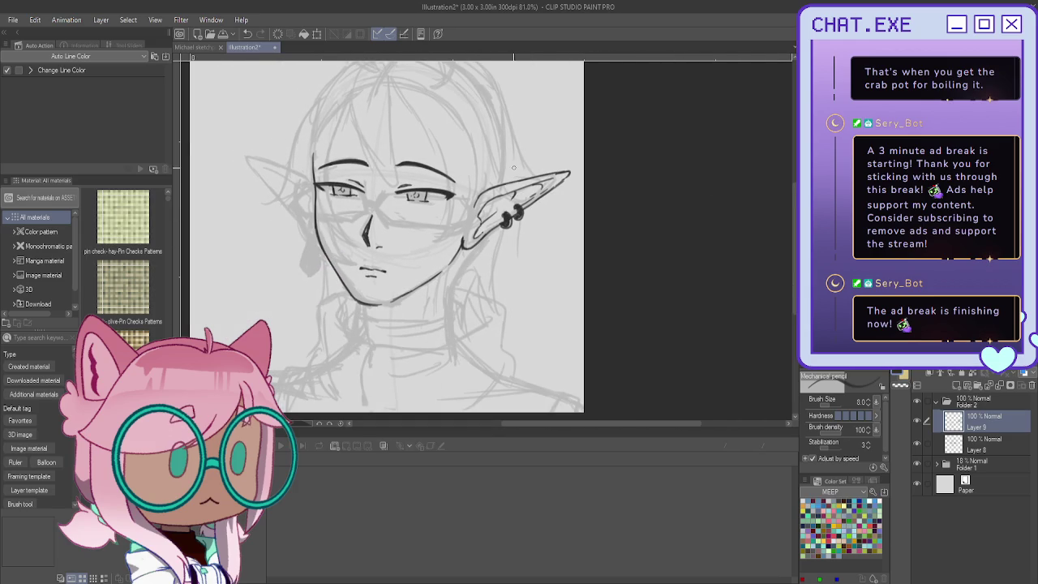
pyautogui.scroll(2, 514, 168)
pyautogui.hotkey('ctrl', 'z')
pyautogui.hotkey('ctrl', 'z')
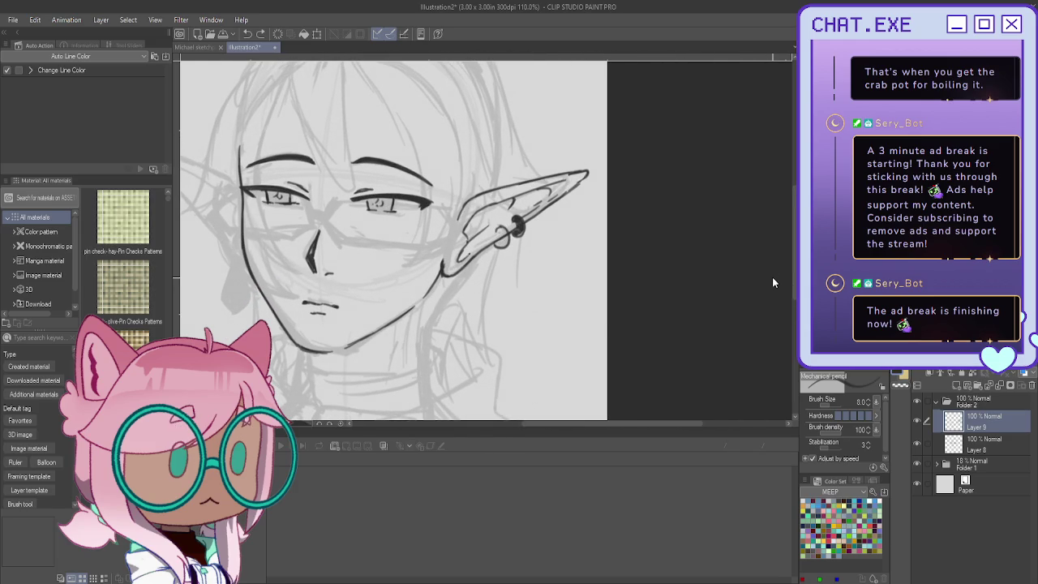
pyautogui.hotkey('ctrl', 'z')
pyautogui.hotkey('ctrl', 'z')
pyautogui.hotkey('ctrl', 'z')
pyautogui.scroll(2, 496, 202)
pyautogui.scroll(1, 497, 202)
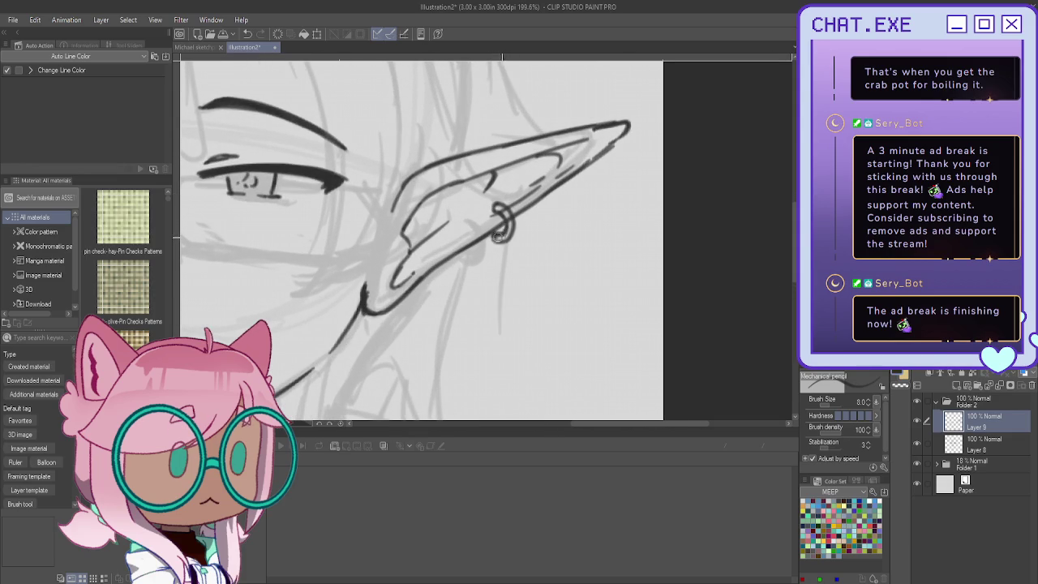
# Step: Redraw the earring hoop through the ear and darken its lower loop
pyautogui.moveTo(508, 234); pyautogui.dragTo(496, 238)
pyautogui.scroll(-3, 498, 221)
pyautogui.scroll(3, 502, 225)
pyautogui.scroll(1, 509, 230)
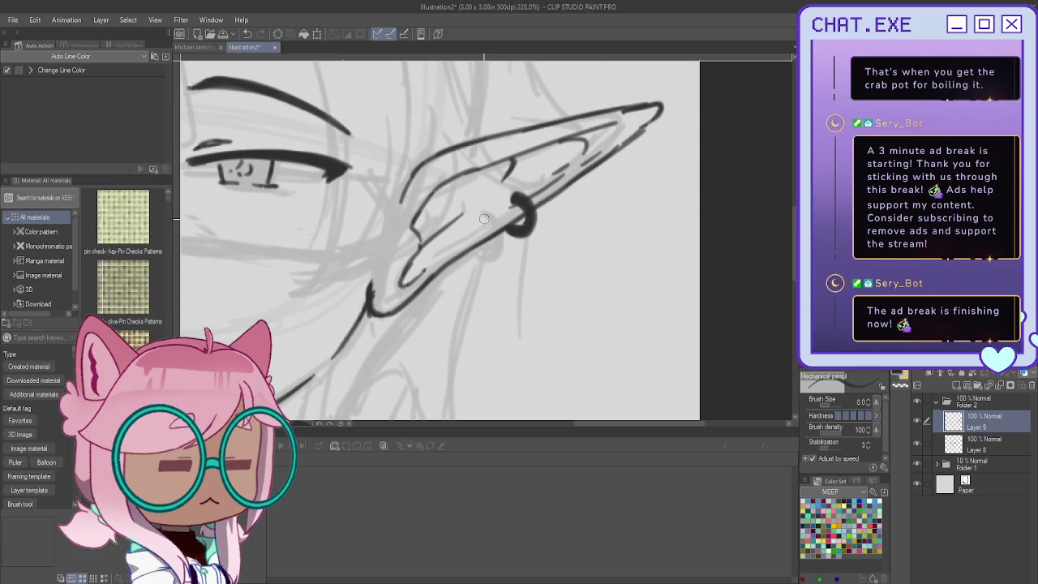
pyautogui.moveTo(486, 216)
pyautogui.mouseDown()
pyautogui.moveTo(502, 243)
pyautogui.moveTo(480, 256)
pyautogui.moveTo(470, 223)
pyautogui.moveTo(494, 245)
pyautogui.moveTo(484, 258)
pyautogui.moveTo(474, 244)
pyautogui.moveTo(497, 258)
pyautogui.moveTo(487, 221)
pyautogui.moveTo(496, 243)
pyautogui.moveTo(482, 221)
pyautogui.moveTo(493, 247)
pyautogui.moveTo(481, 251)
pyautogui.mouseUp()
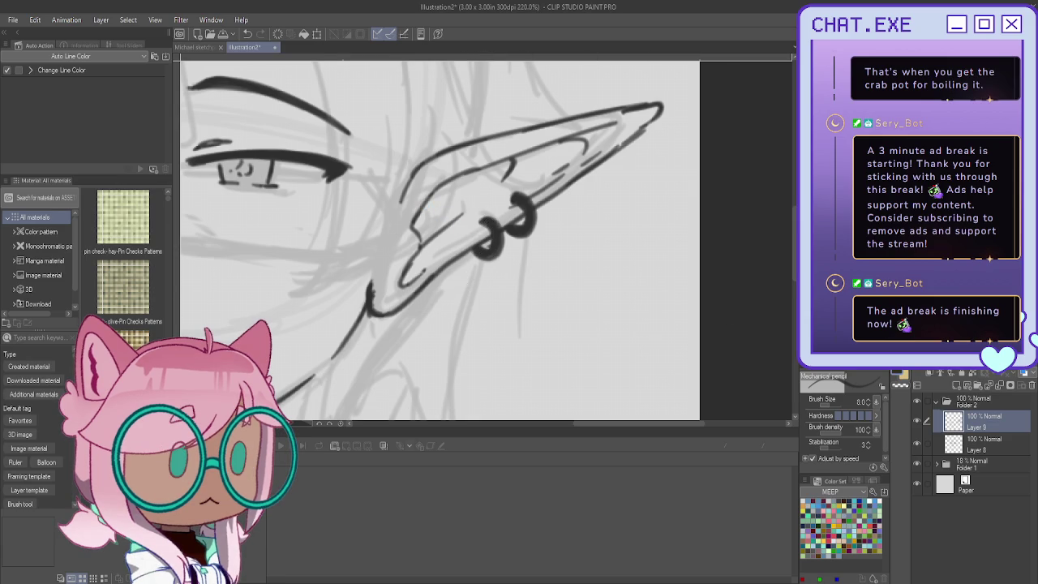
pyautogui.scroll(-2, 487, 243)
pyautogui.moveTo(357, 211); pyautogui.dragTo(631, 203)
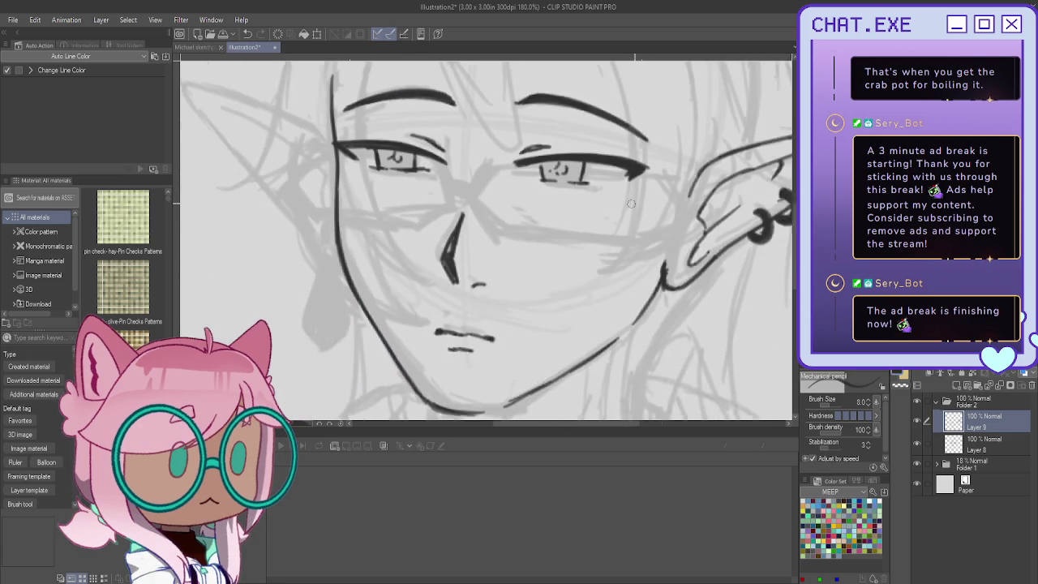
# Step: Ink the second ear's upper and lower edges and inner line, redoing an overlong stroke
pyautogui.scroll(-2, 631, 204)
pyautogui.scroll(2, 453, 196)
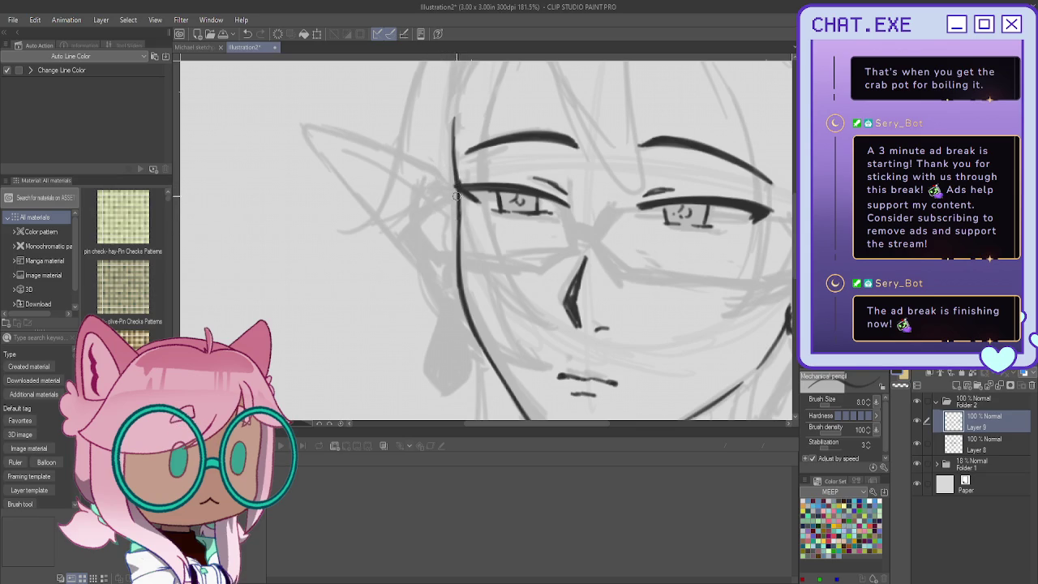
pyautogui.moveTo(456, 200)
pyautogui.mouseDown()
pyautogui.moveTo(411, 165)
pyautogui.moveTo(317, 132)
pyautogui.moveTo(446, 180)
pyautogui.mouseUp()
pyautogui.moveTo(302, 130); pyautogui.dragTo(454, 308)
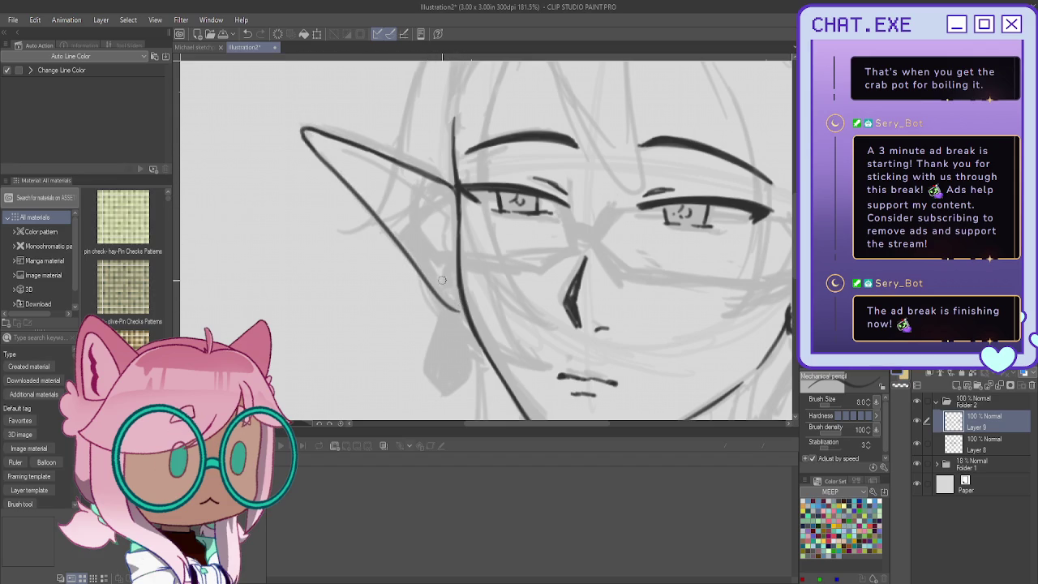
pyautogui.hotkey('ctrl', 'z')
pyautogui.moveTo(307, 139); pyautogui.dragTo(462, 302)
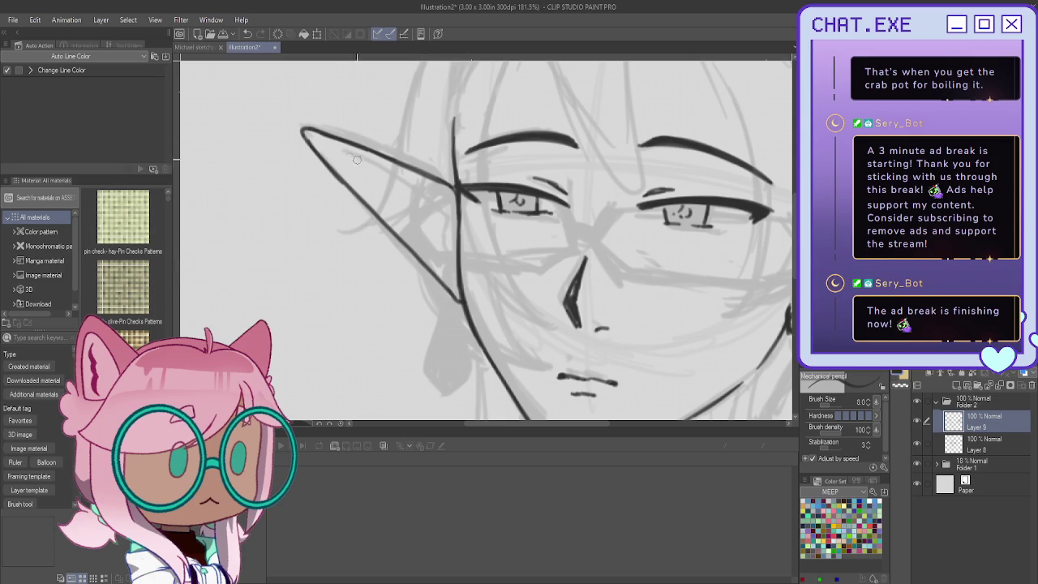
pyautogui.moveTo(326, 145)
pyautogui.mouseDown()
pyautogui.moveTo(451, 222)
pyautogui.moveTo(454, 260)
pyautogui.mouseUp()
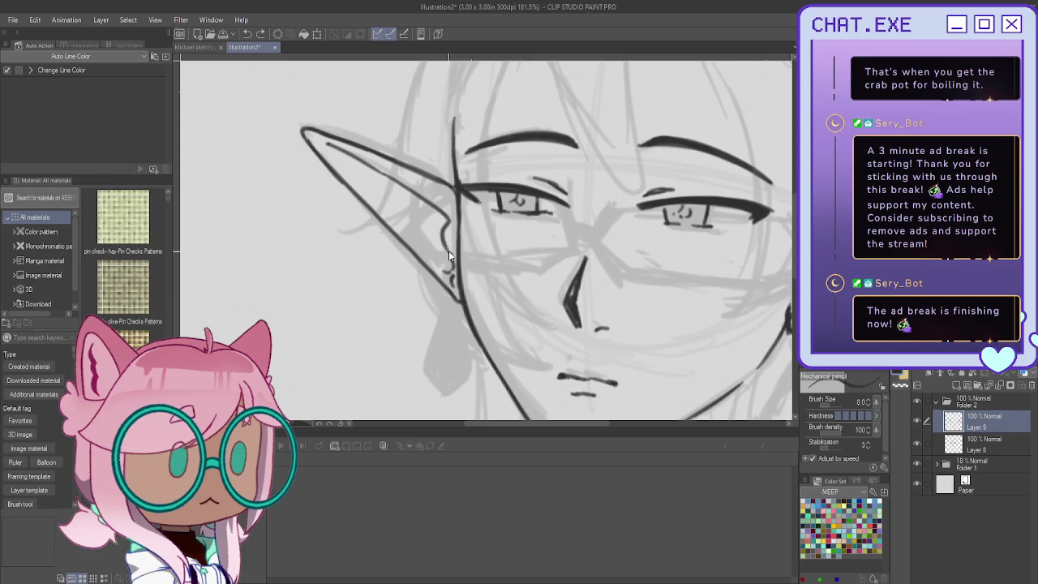
# Step: Add two inner-ear detail strokes and create an empty Layer 10
pyautogui.scroll(-1, 377, 166)
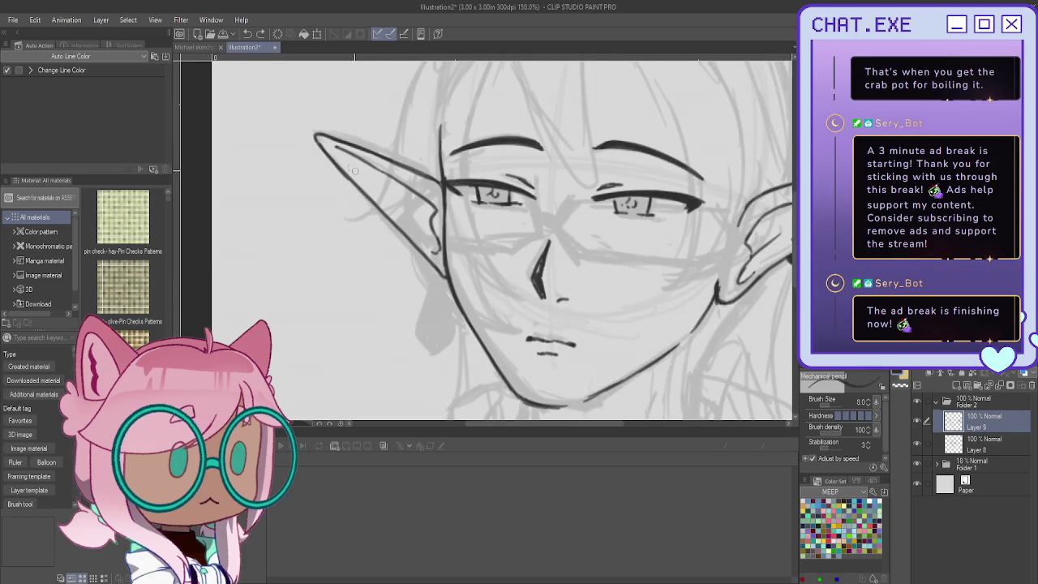
pyautogui.scroll(-2, 354, 170)
pyautogui.scroll(1, 345, 152)
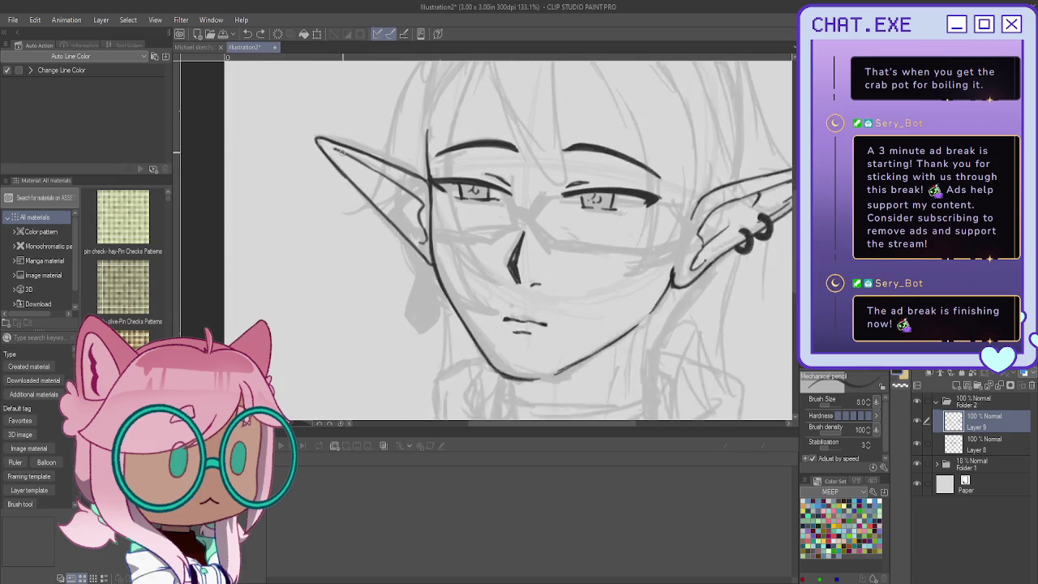
pyautogui.scroll(1, 345, 152)
pyautogui.scroll(-2, 390, 189)
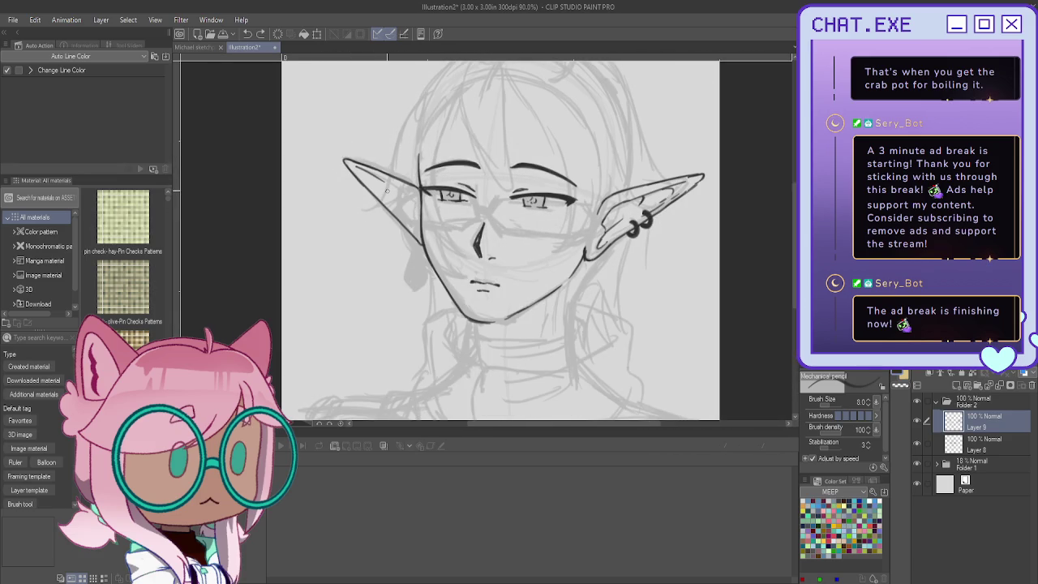
pyautogui.scroll(2, 386, 189)
pyautogui.scroll(1, 387, 189)
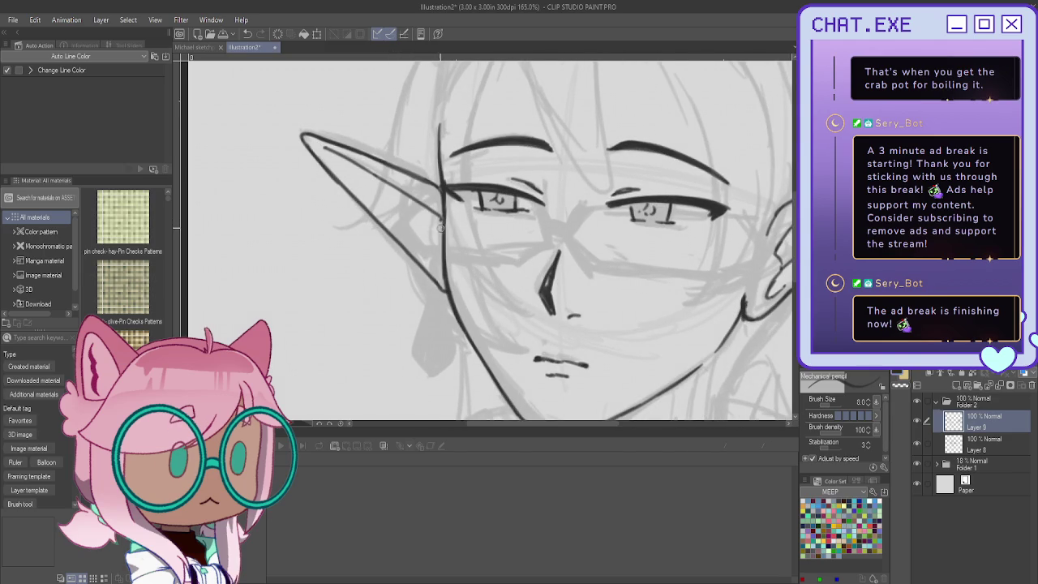
pyautogui.moveTo(437, 226); pyautogui.dragTo(436, 265)
pyautogui.moveTo(366, 172)
pyautogui.mouseDown()
pyautogui.moveTo(375, 190)
pyautogui.moveTo(352, 182)
pyautogui.moveTo(382, 214)
pyautogui.mouseUp()
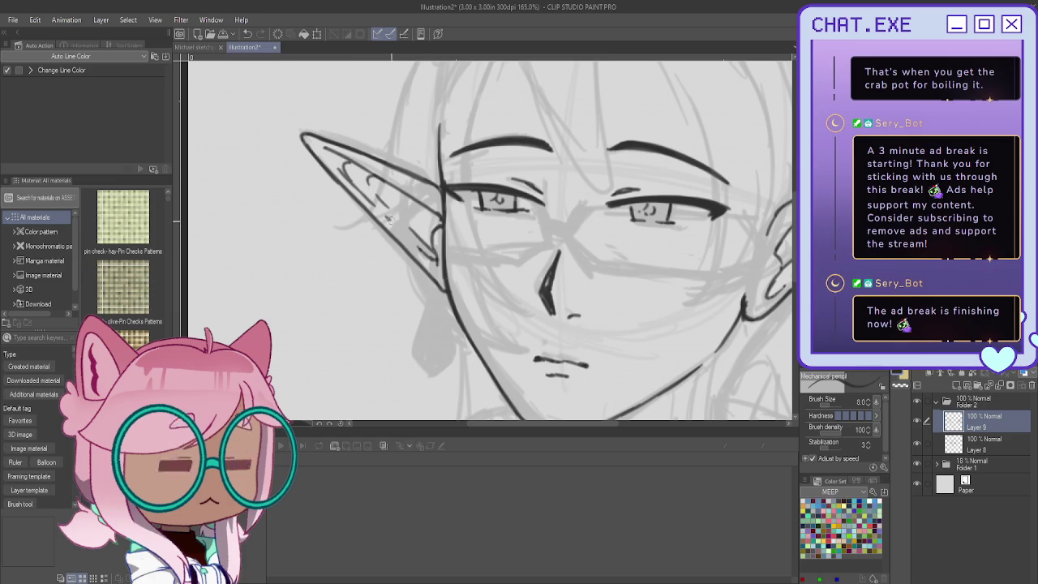
pyautogui.scroll(-1, 311, 173)
pyautogui.scroll(-2, 311, 173)
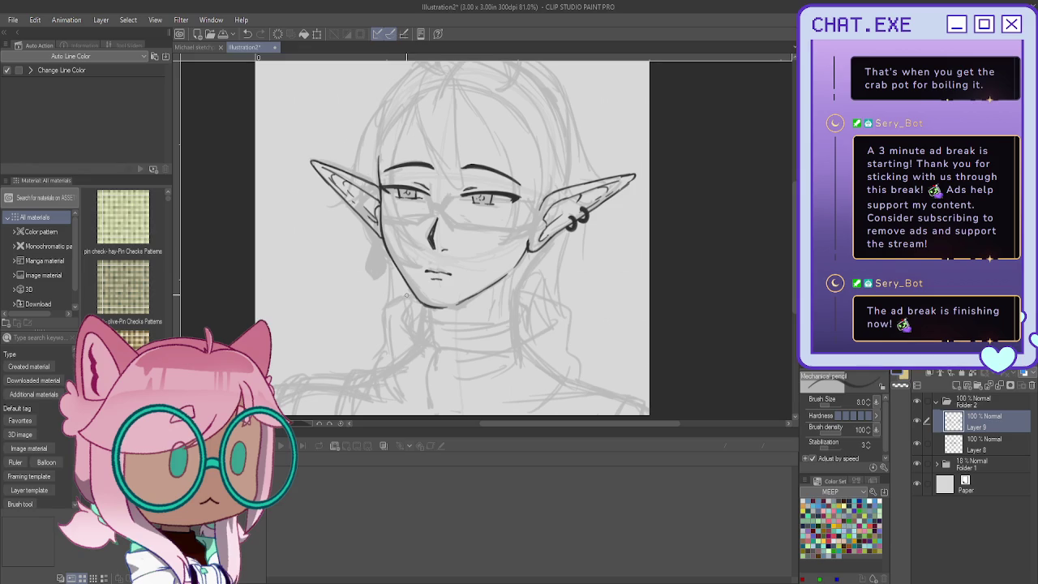
pyautogui.click(957, 386)
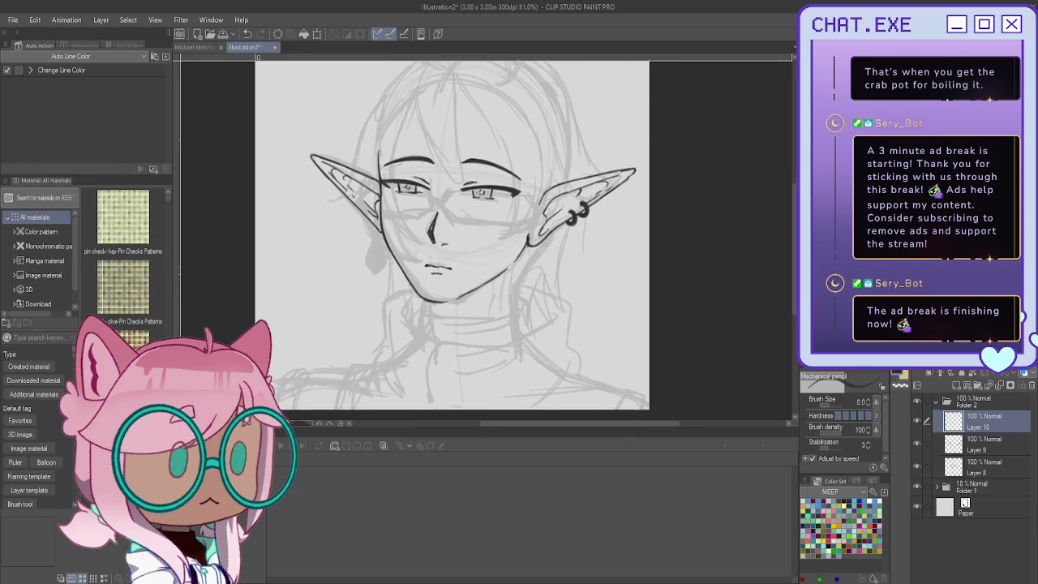
# Step: Redraw the jawline stroke below the chin
pyautogui.scroll(1, 470, 283)
pyautogui.scroll(2, 470, 282)
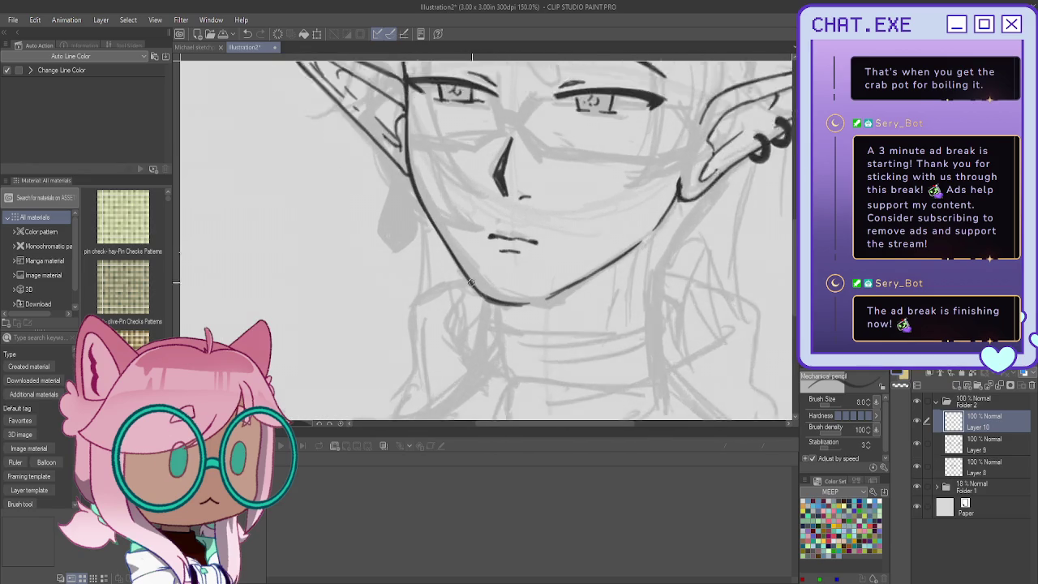
pyautogui.scroll(-1, 471, 283)
pyautogui.scroll(-1, 479, 290)
pyautogui.scroll(-1, 483, 294)
pyautogui.scroll(-1, 489, 301)
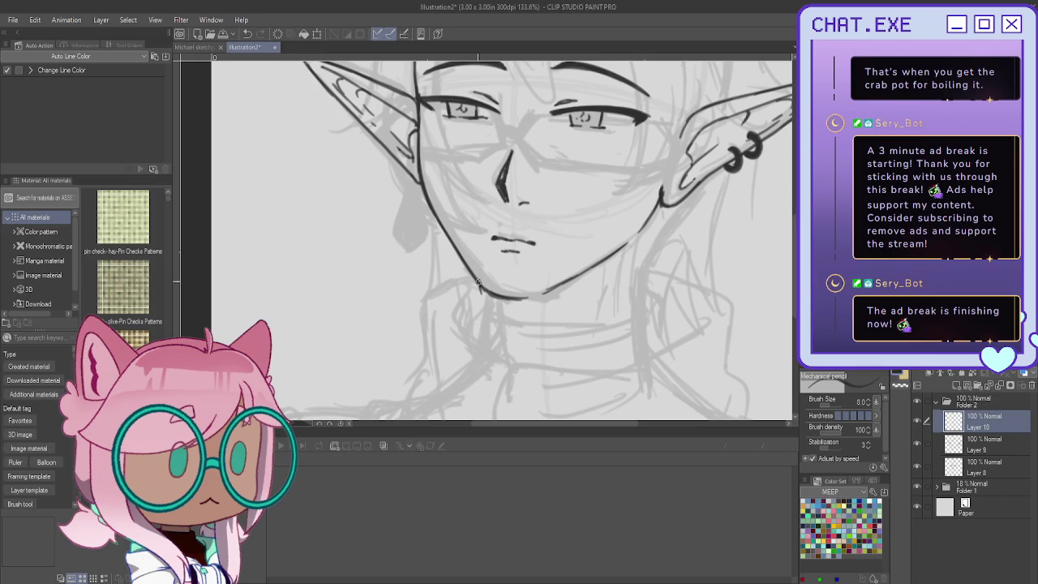
pyautogui.moveTo(480, 288); pyautogui.dragTo(498, 321)
# Step: Ink and refine the right neck line, then reset the tilted canvas view upright
pyautogui.moveTo(659, 237)
pyautogui.mouseDown()
pyautogui.moveTo(638, 281)
pyautogui.moveTo(639, 311)
pyautogui.mouseUp()
pyautogui.moveTo(641, 296); pyautogui.dragTo(640, 318)
pyautogui.moveTo(639, 278); pyautogui.dragTo(639, 318)
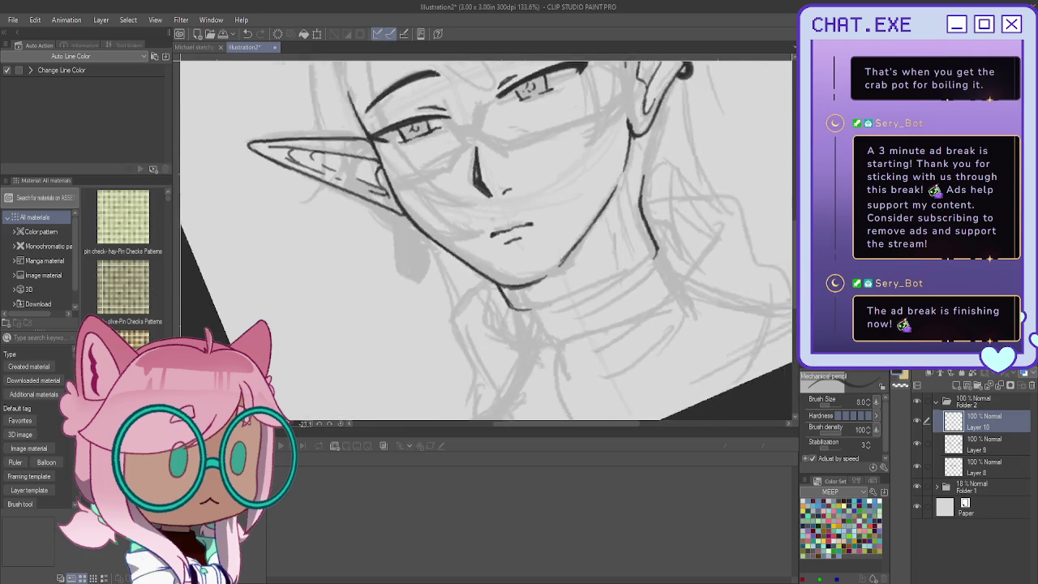
pyautogui.moveTo(764, 310)
pyautogui.mouseDown()
pyautogui.moveTo(544, 69)
pyautogui.moveTo(568, 154)
pyautogui.moveTo(559, 229)
pyautogui.mouseUp()
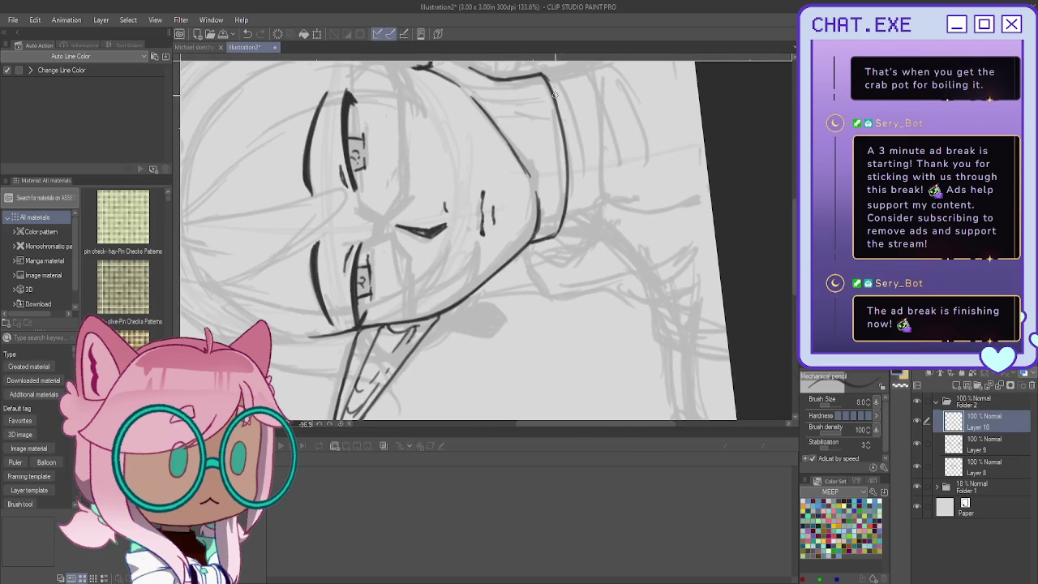
pyautogui.hotkey('ctrl', '@')
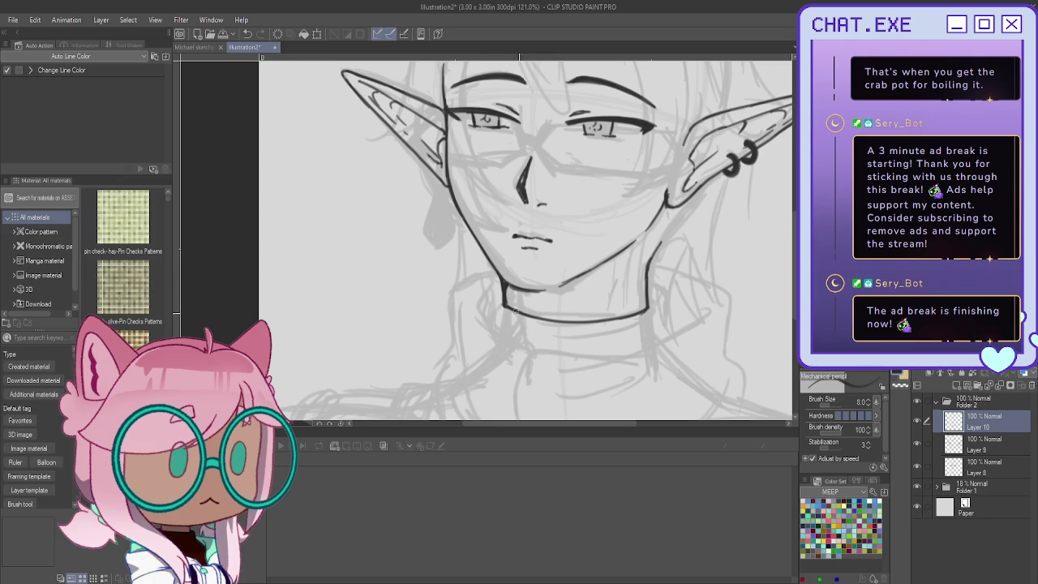
# Step: Ink short lines along the right of the neck and the collar's right side
pyautogui.scroll(-1, 422, 210)
pyautogui.scroll(-1, 438, 235)
pyautogui.scroll(1, 463, 271)
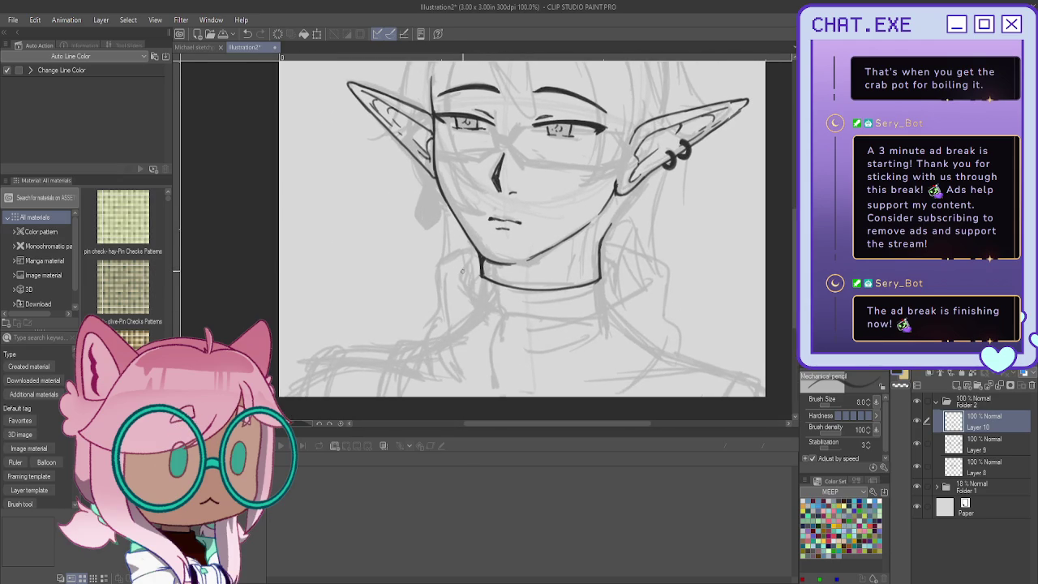
pyautogui.moveTo(599, 266); pyautogui.dragTo(605, 303)
pyautogui.moveTo(600, 240)
pyautogui.mouseDown()
pyautogui.moveTo(669, 266)
pyautogui.moveTo(673, 367)
pyautogui.mouseUp()
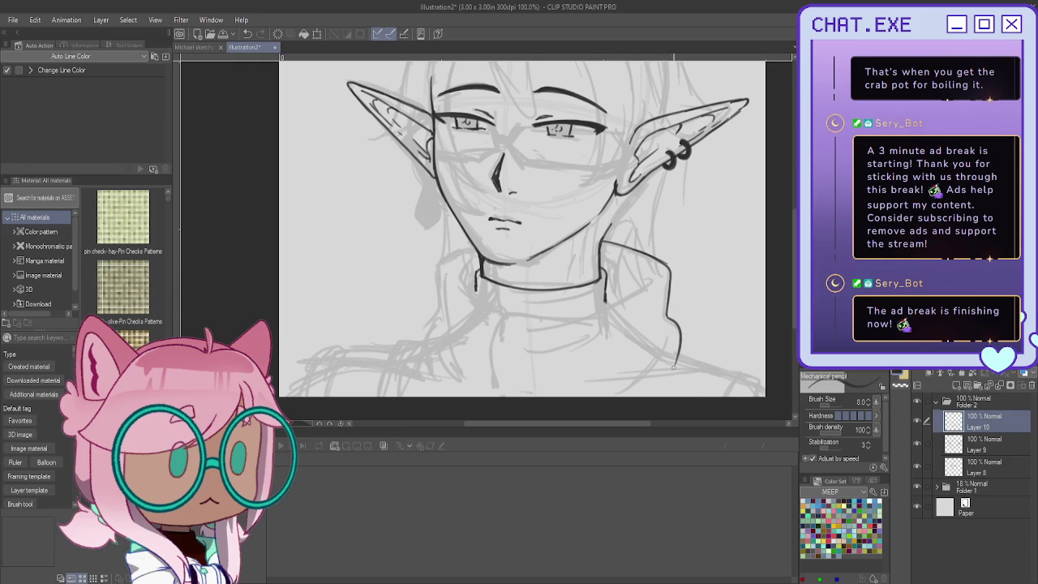
# Step: Ink the collar's left edge with fold lines, then mirror the view to check them
pyautogui.scroll(-2, 517, 239)
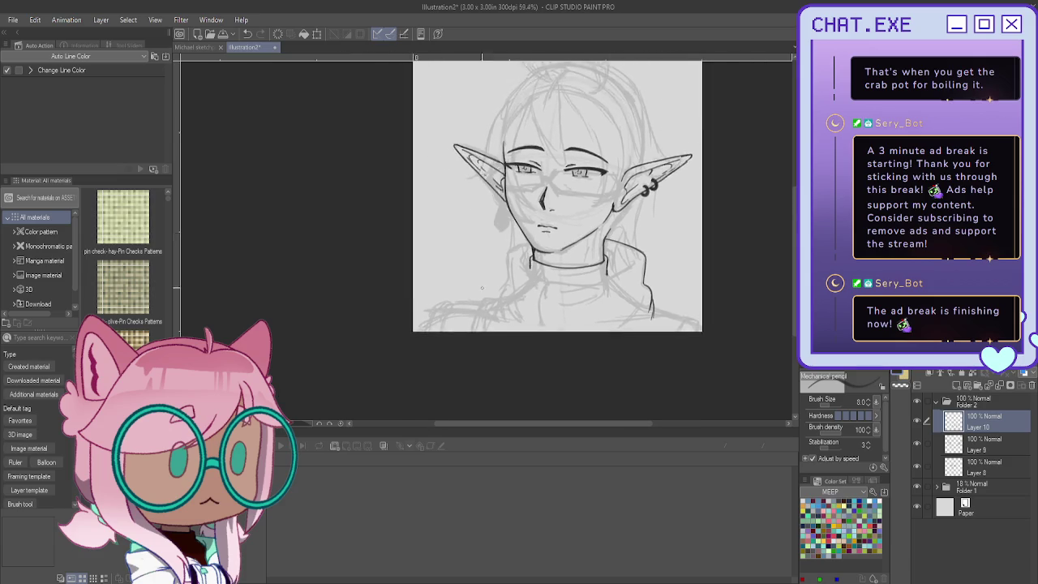
pyautogui.scroll(1, 518, 238)
pyautogui.moveTo(540, 221)
pyautogui.mouseDown()
pyautogui.moveTo(506, 238)
pyautogui.moveTo(506, 301)
pyautogui.moveTo(527, 345)
pyautogui.mouseUp()
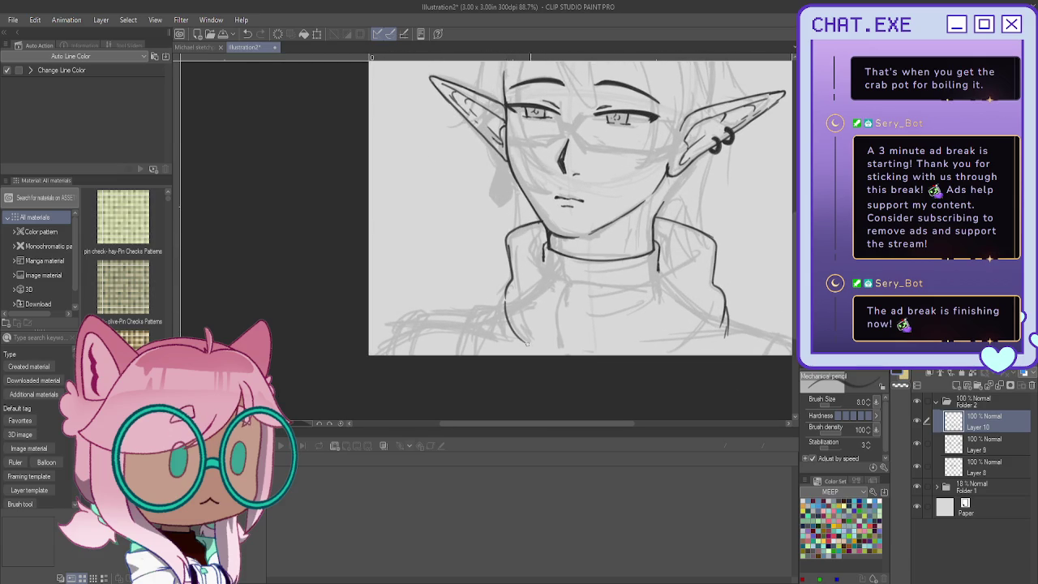
pyautogui.moveTo(517, 302); pyautogui.dragTo(542, 348)
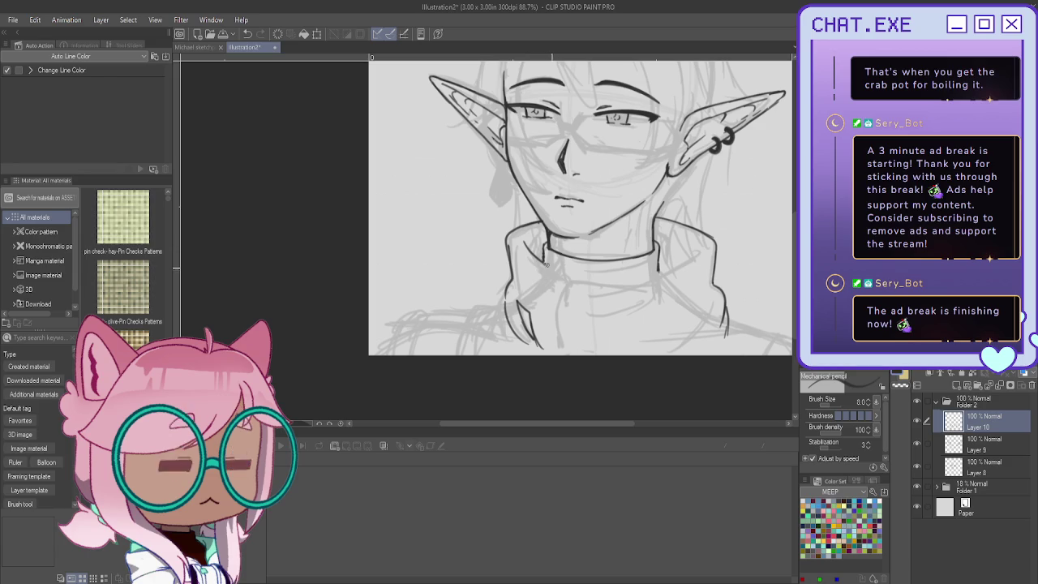
pyautogui.press('h')
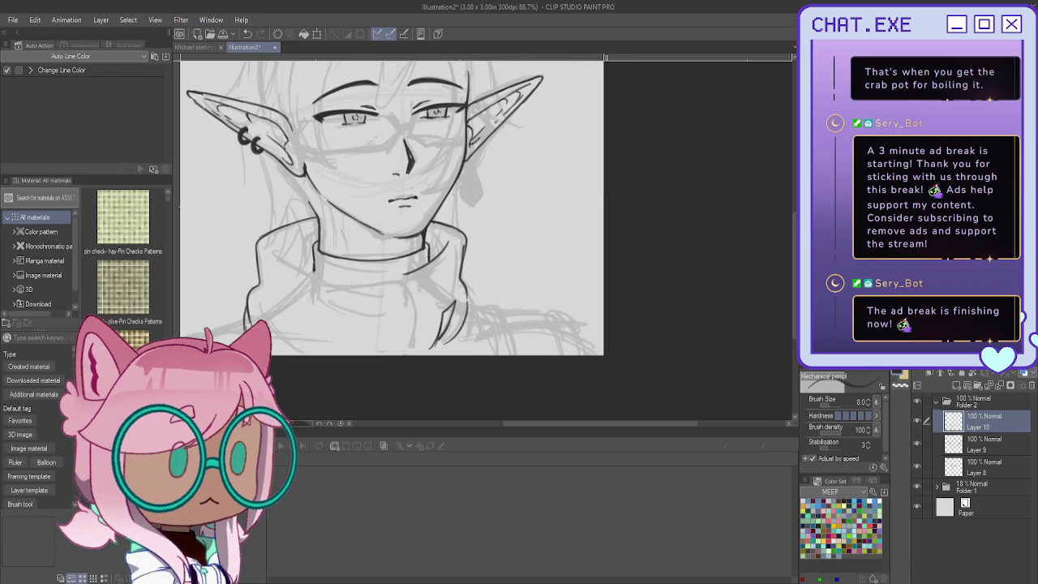
pyautogui.scroll(2, 472, 305)
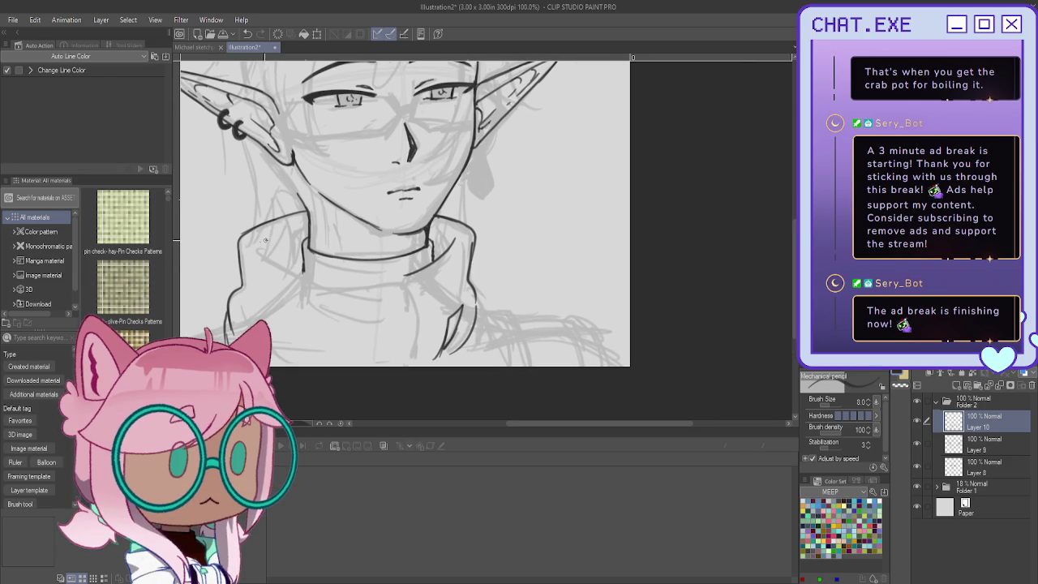
# Step: Ink the curved collar line under the neck and the collar's front opening
pyautogui.moveTo(264, 242); pyautogui.dragTo(388, 278)
pyautogui.moveTo(406, 284); pyautogui.dragTo(419, 328)
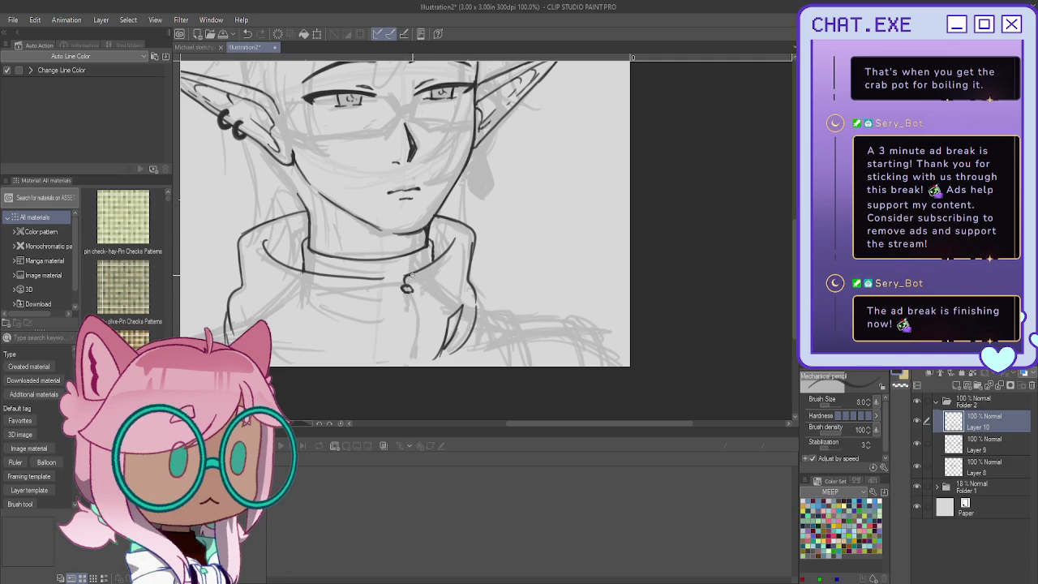
pyautogui.scroll(1, 410, 276)
pyautogui.scroll(2, 408, 279)
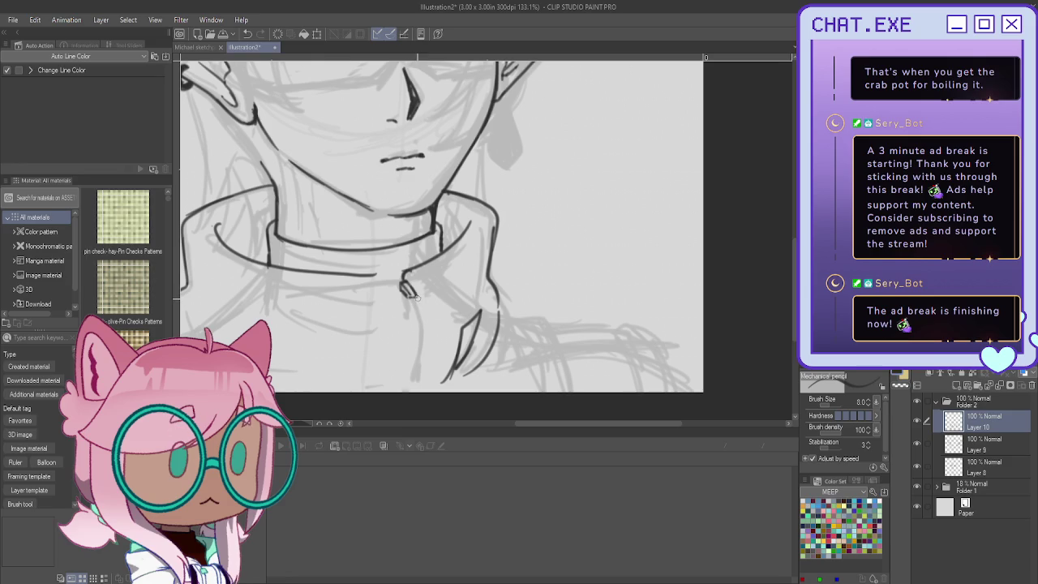
# Step: Draw the zipper pull below the collar loop, redoing one bad short stroke
pyautogui.moveTo(419, 299); pyautogui.dragTo(423, 313)
pyautogui.hotkey('ctrl', 'z')
pyautogui.moveTo(403, 305); pyautogui.dragTo(416, 340)
pyautogui.moveTo(418, 295); pyautogui.dragTo(424, 311)
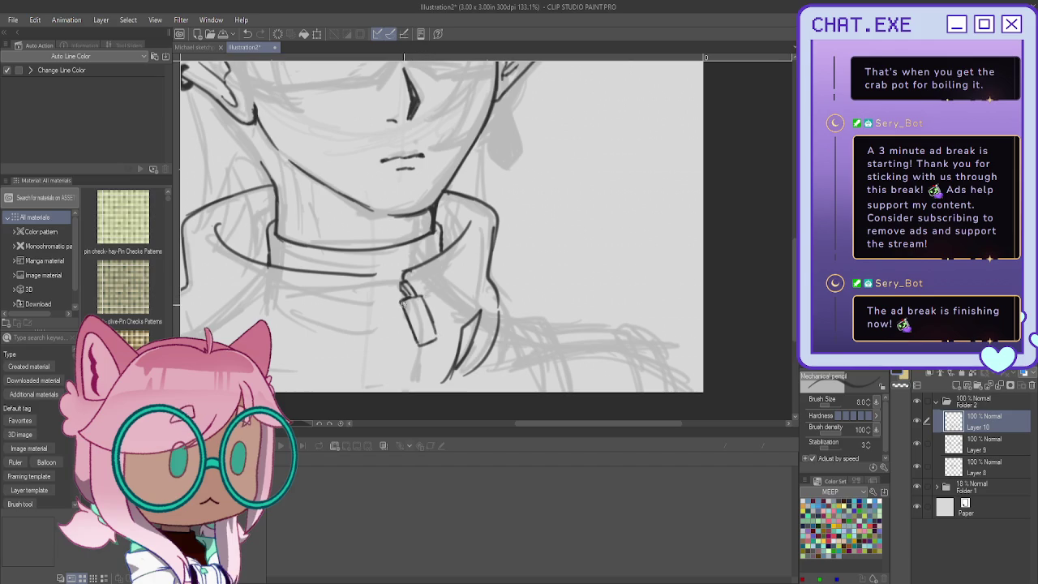
pyautogui.moveTo(408, 332)
pyautogui.mouseDown()
pyautogui.moveTo(399, 307)
pyautogui.moveTo(417, 347)
pyautogui.moveTo(428, 340)
pyautogui.mouseUp()
pyautogui.scroll(-3, 335, 230)
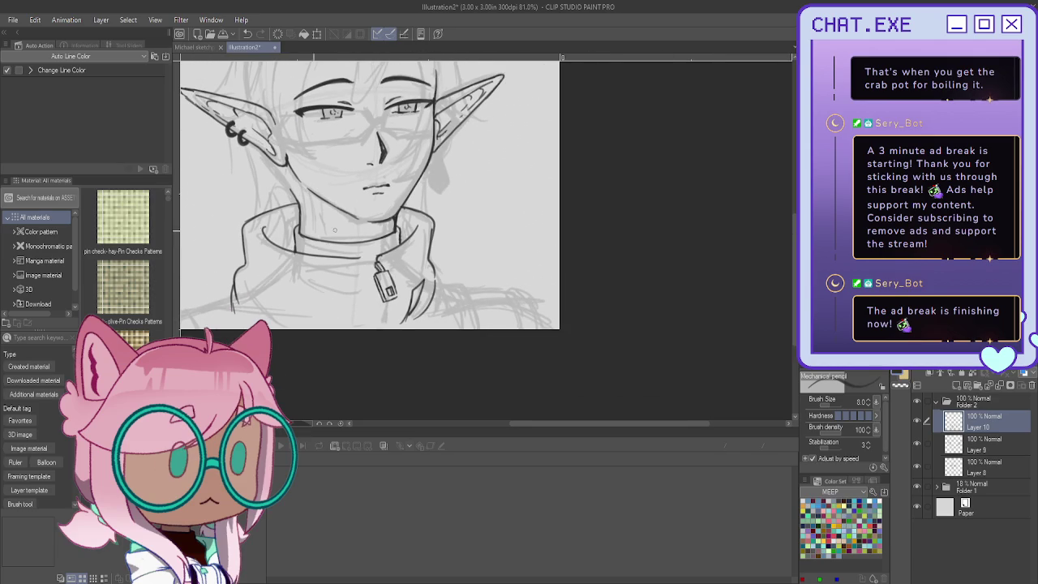
# Step: Connect the zipper pull to the collar and extend the zip line below it
pyautogui.scroll(2, 341, 241)
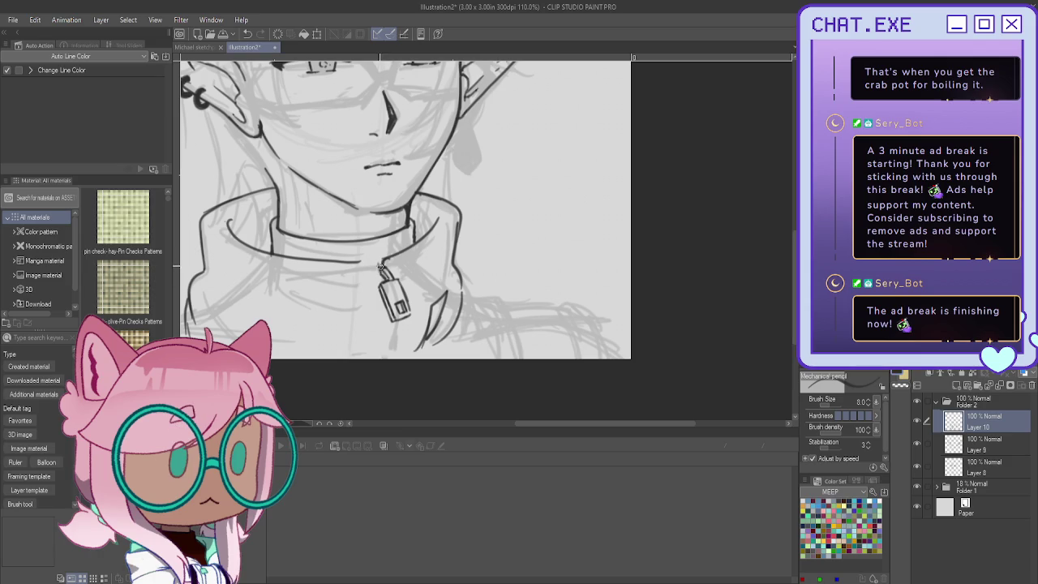
pyautogui.moveTo(365, 261); pyautogui.dragTo(379, 267)
pyautogui.moveTo(399, 323); pyautogui.dragTo(398, 355)
pyautogui.moveTo(403, 268); pyautogui.dragTo(579, 268)
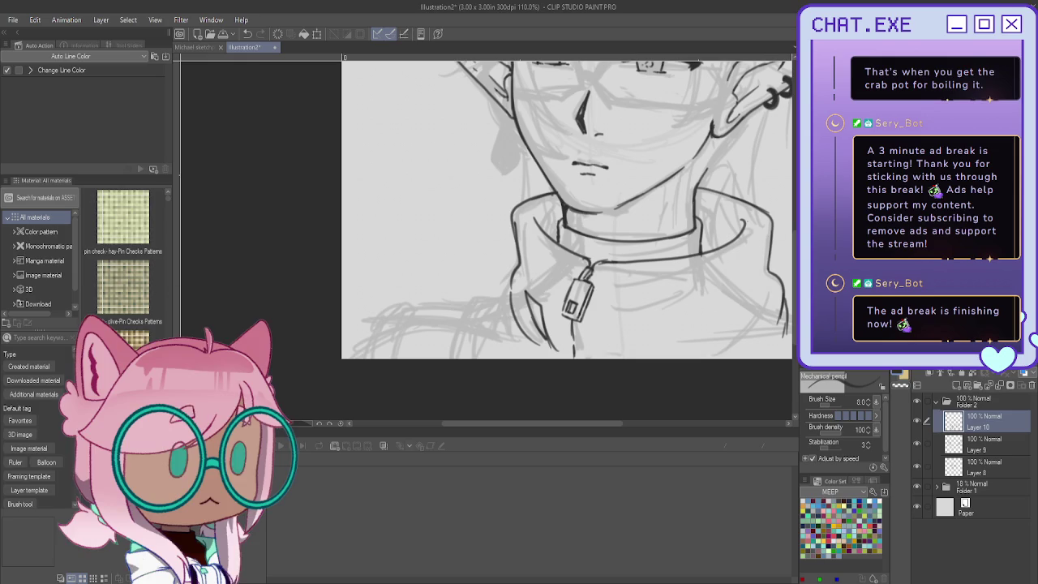
pyautogui.hotkey('ctrl', '-')
pyautogui.hotkey('ctrl', '-')
pyautogui.hotkey('ctrl', '-')
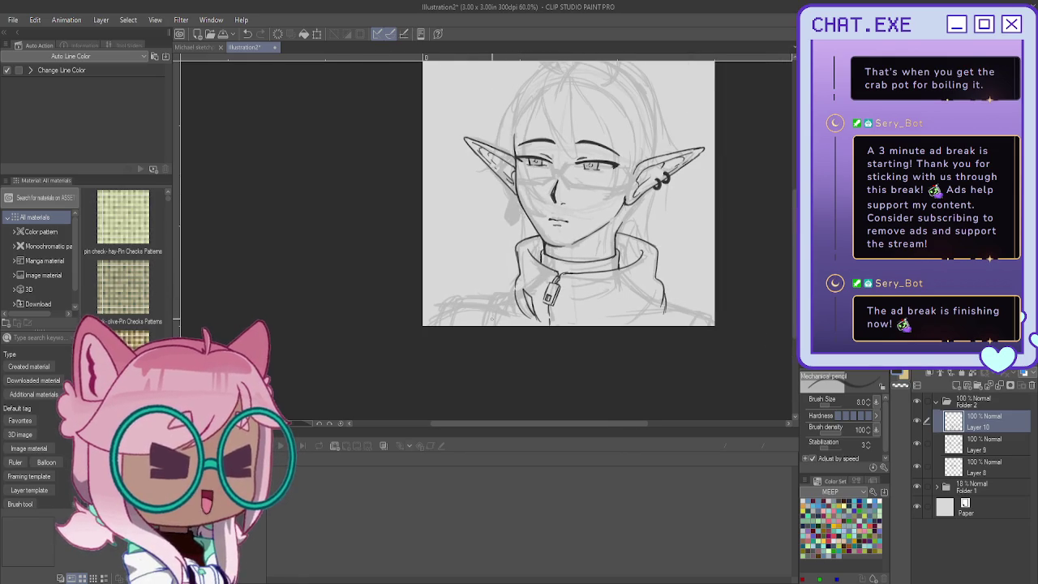
# Step: Ink the right shoulder line, curving the collar's right end downward
pyautogui.scroll(3, 492, 320)
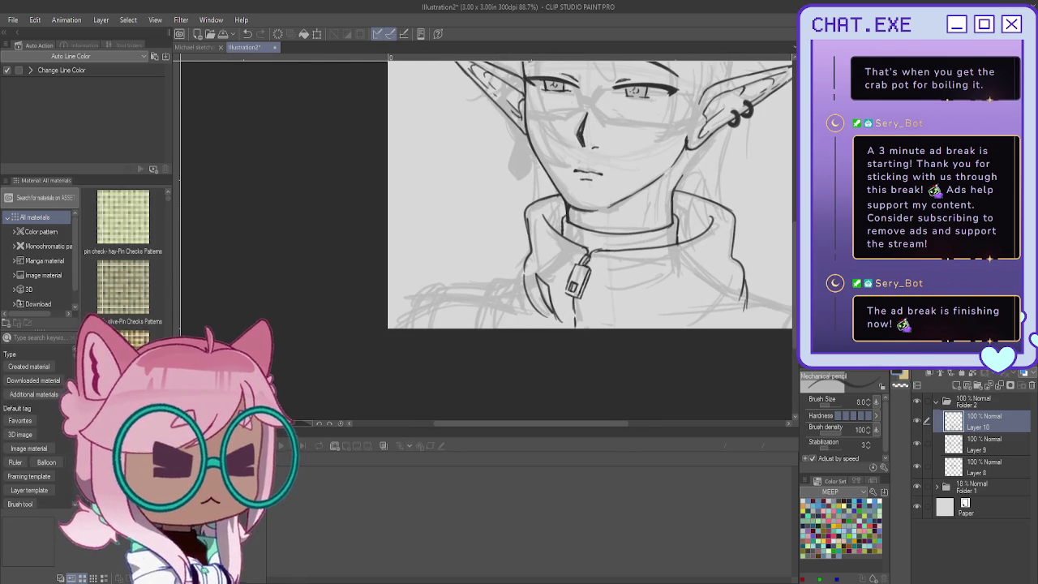
pyautogui.scroll(1, 629, 293)
pyautogui.scroll(2, 629, 294)
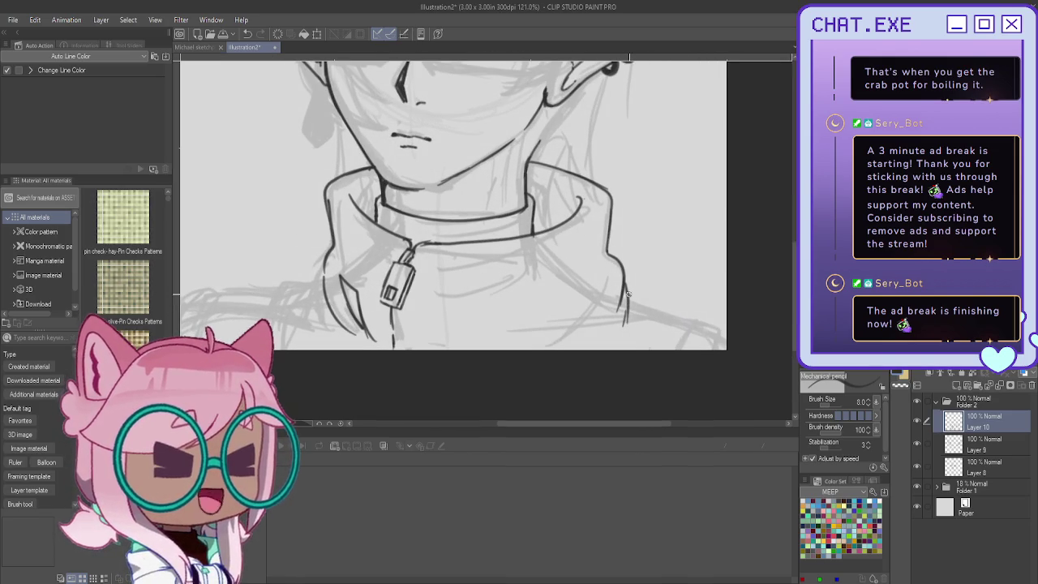
pyautogui.moveTo(626, 298); pyautogui.dragTo(712, 329)
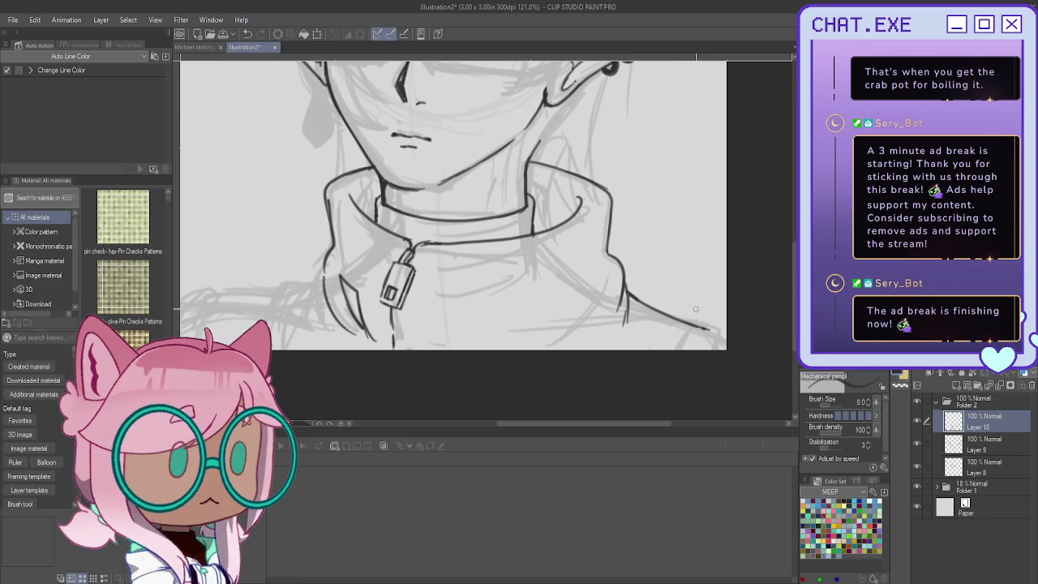
pyautogui.moveTo(711, 329); pyautogui.dragTo(724, 347)
pyautogui.scroll(-3, 718, 331)
# Step: Mirror the view and ink the shoulder lines down to the canvas bottom
pyautogui.press('h')
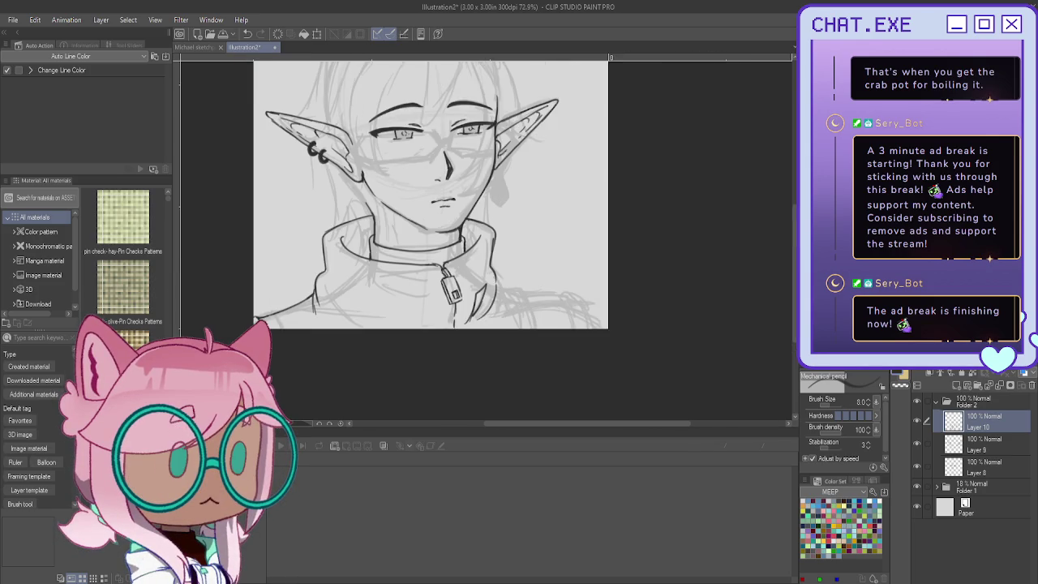
pyautogui.scroll(2, 526, 283)
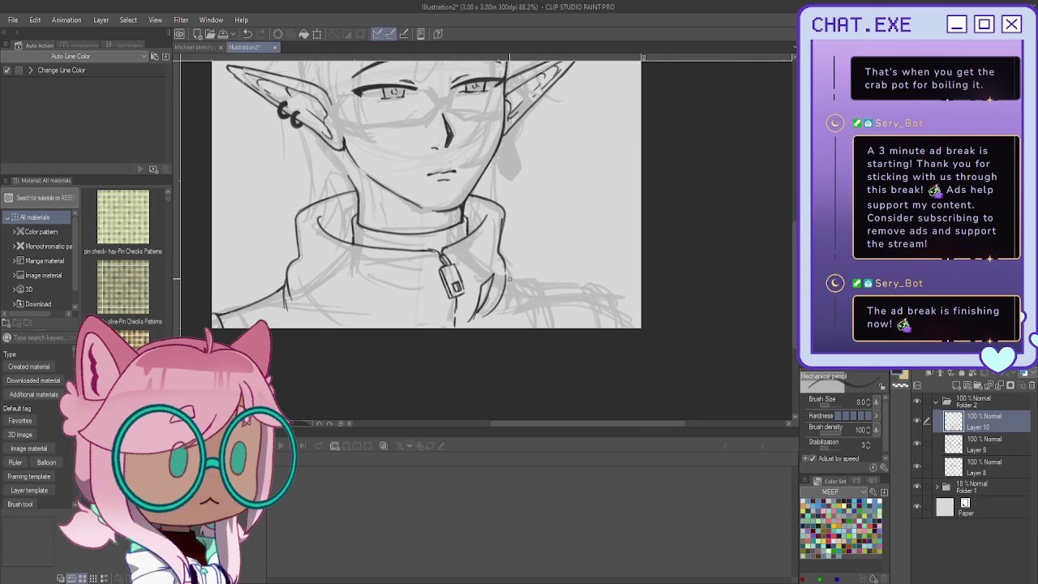
pyautogui.scroll(1, 509, 279)
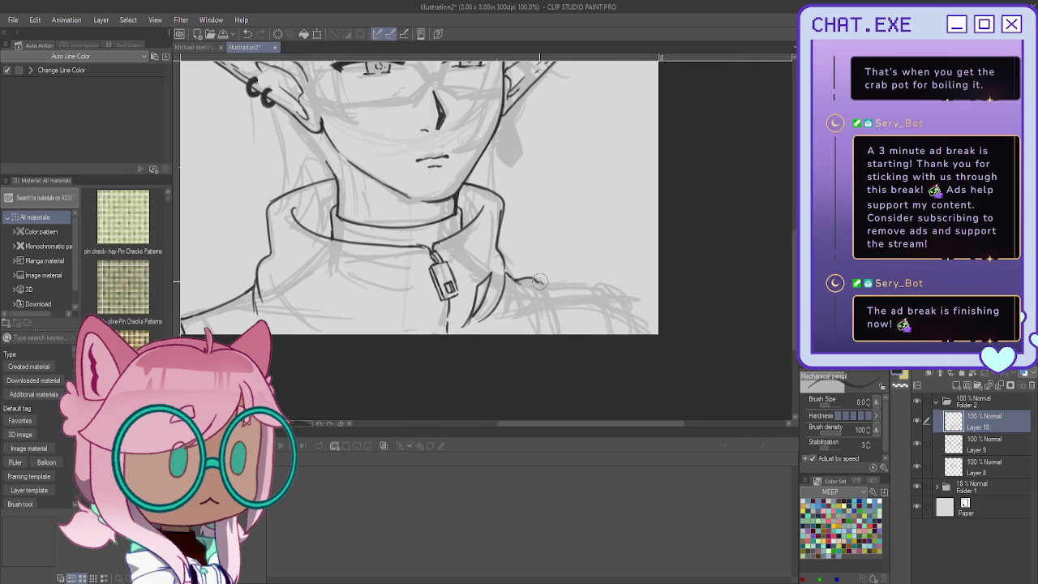
pyautogui.moveTo(538, 282); pyautogui.dragTo(560, 333)
pyautogui.moveTo(520, 282); pyautogui.dragTo(536, 332)
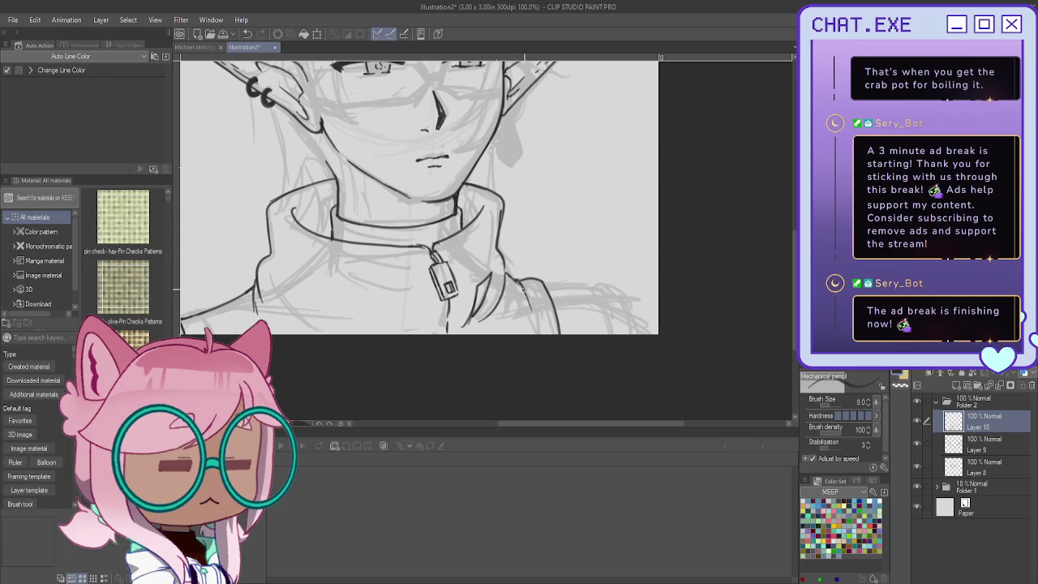
pyautogui.moveTo(590, 286); pyautogui.dragTo(560, 284)
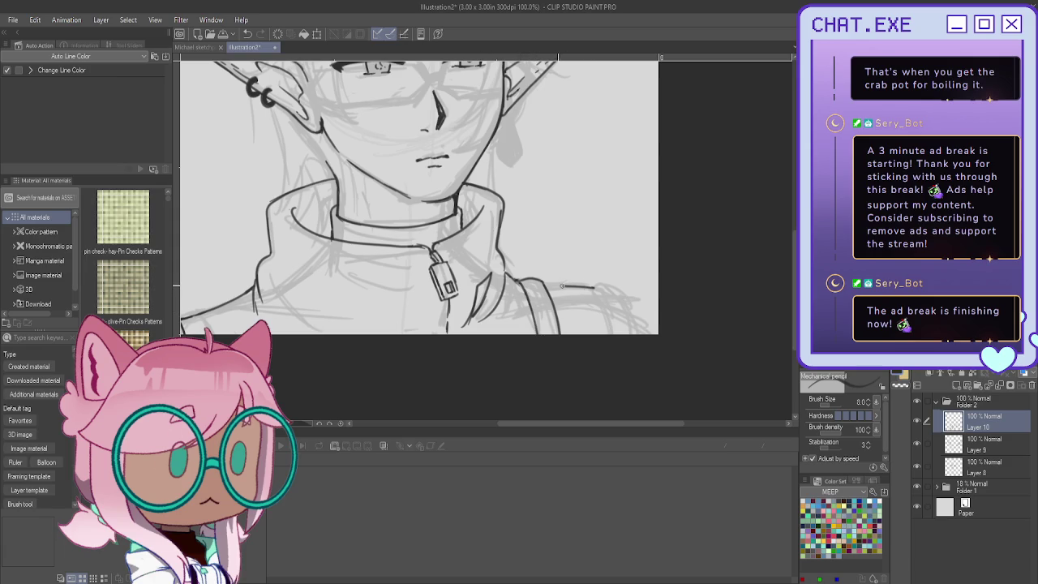
pyautogui.scroll(-3, 560, 279)
pyautogui.scroll(3, 560, 279)
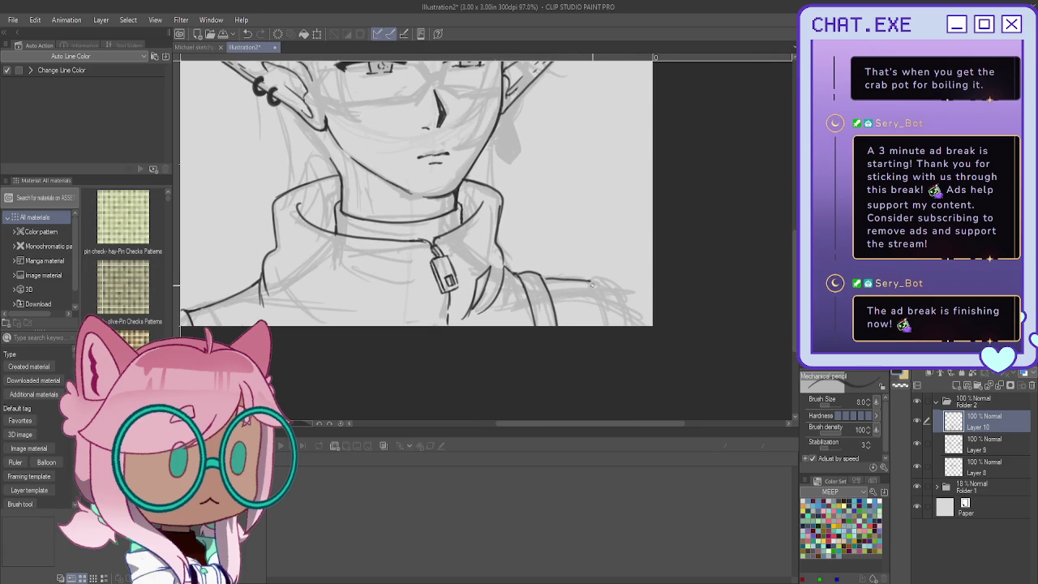
pyautogui.moveTo(592, 284); pyautogui.dragTo(604, 321)
# Step: Ink two parallel strap lines running down toward the canvas's bottom-right
pyautogui.scroll(-1, 606, 286)
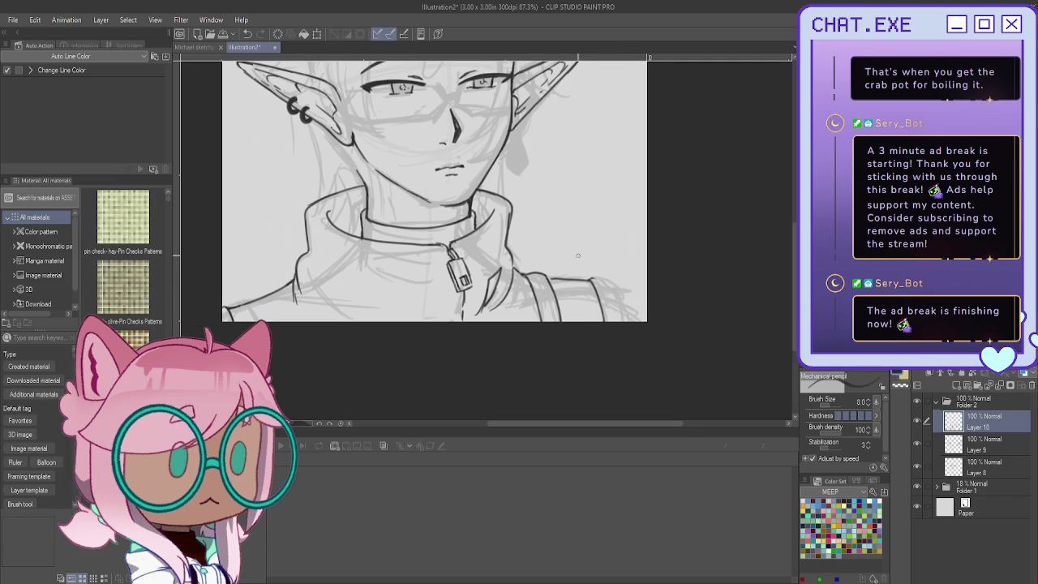
pyautogui.scroll(2, 589, 279)
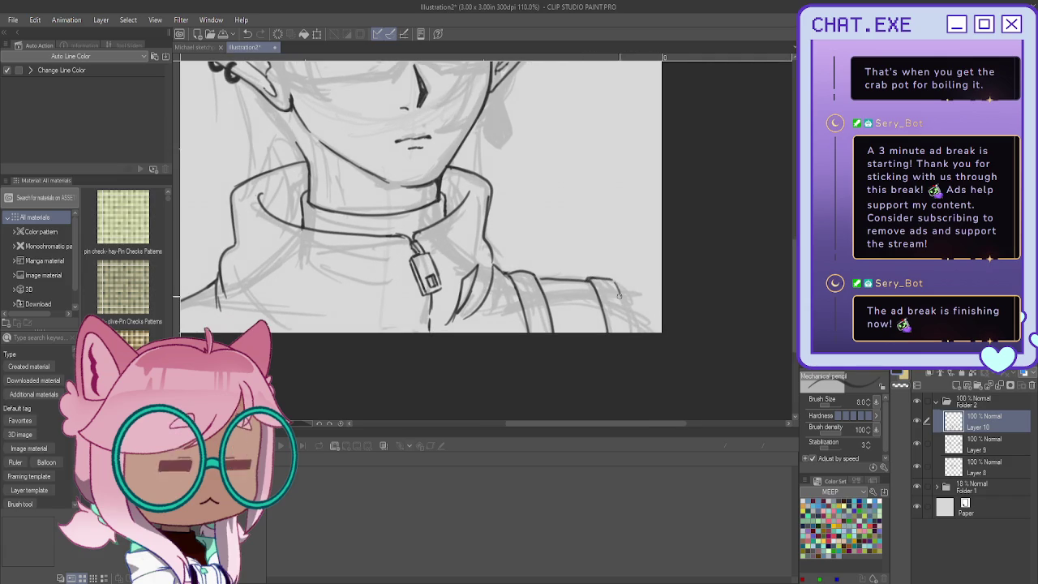
pyautogui.moveTo(609, 279); pyautogui.dragTo(632, 332)
pyautogui.moveTo(614, 285); pyautogui.dragTo(671, 344)
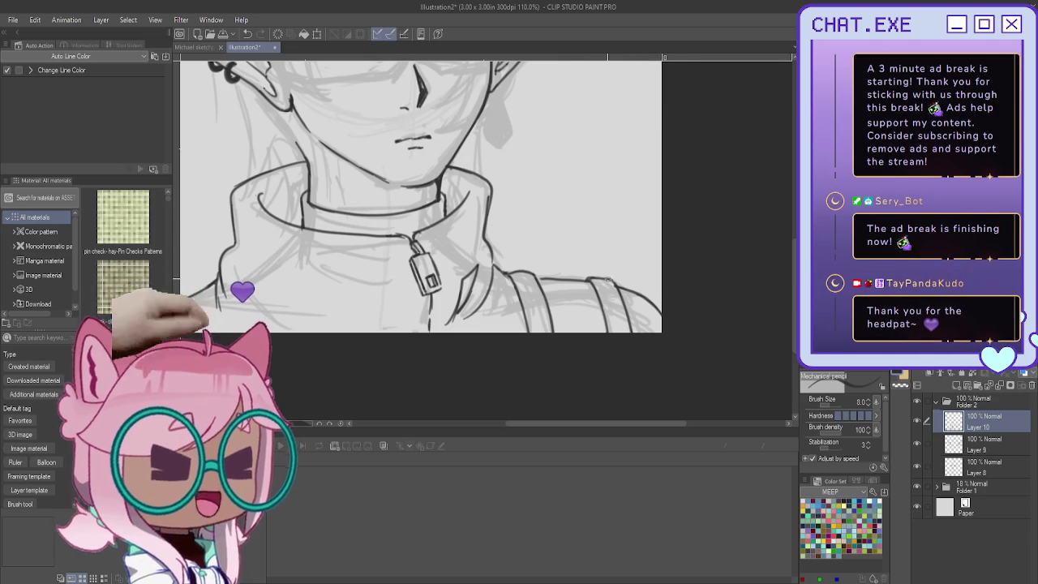
pyautogui.scroll(2, 608, 283)
pyautogui.scroll(1, 612, 292)
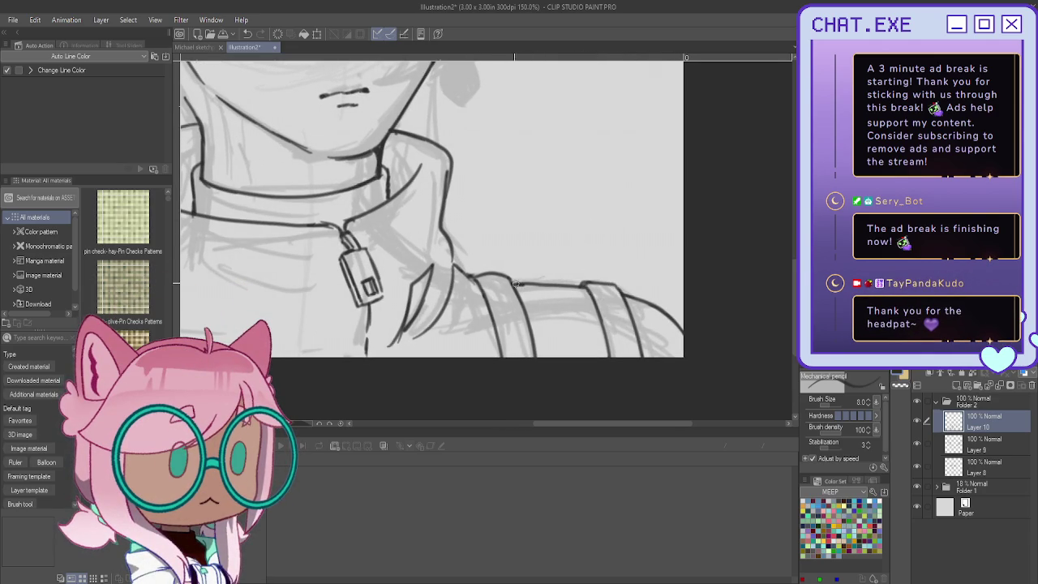
pyautogui.scroll(-1, 516, 284)
pyautogui.scroll(-1, 513, 275)
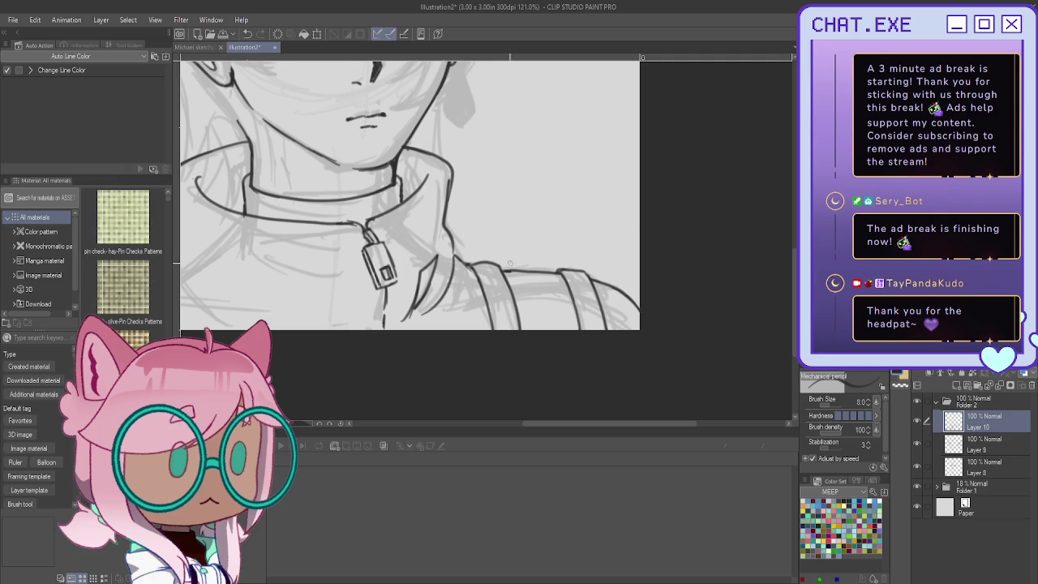
pyautogui.scroll(1, 511, 265)
pyautogui.scroll(1, 517, 270)
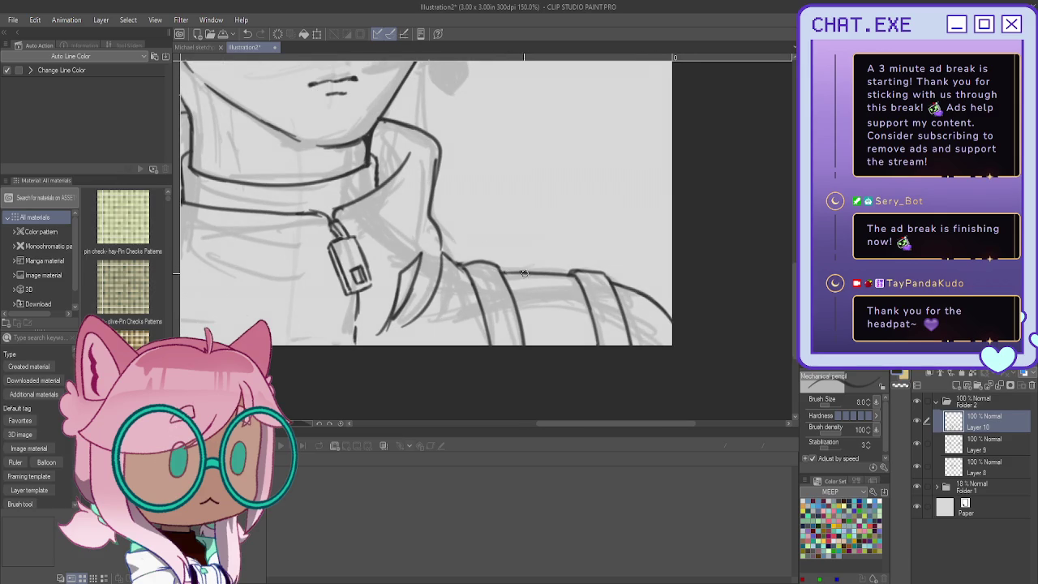
pyautogui.scroll(-3, 523, 273)
pyautogui.scroll(-2, 270, 217)
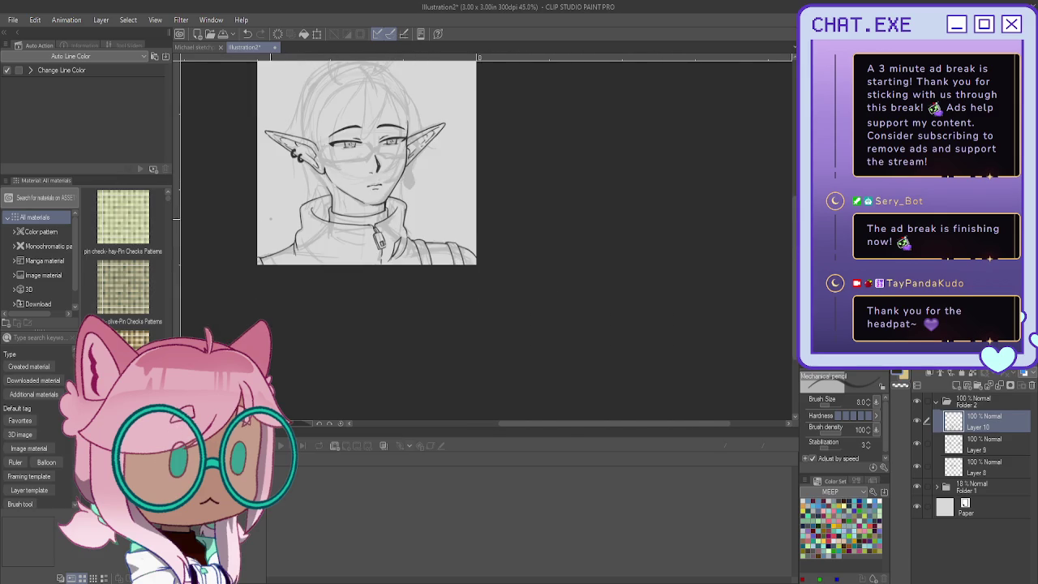
pyautogui.scroll(1, 270, 218)
pyautogui.scroll(1, 324, 255)
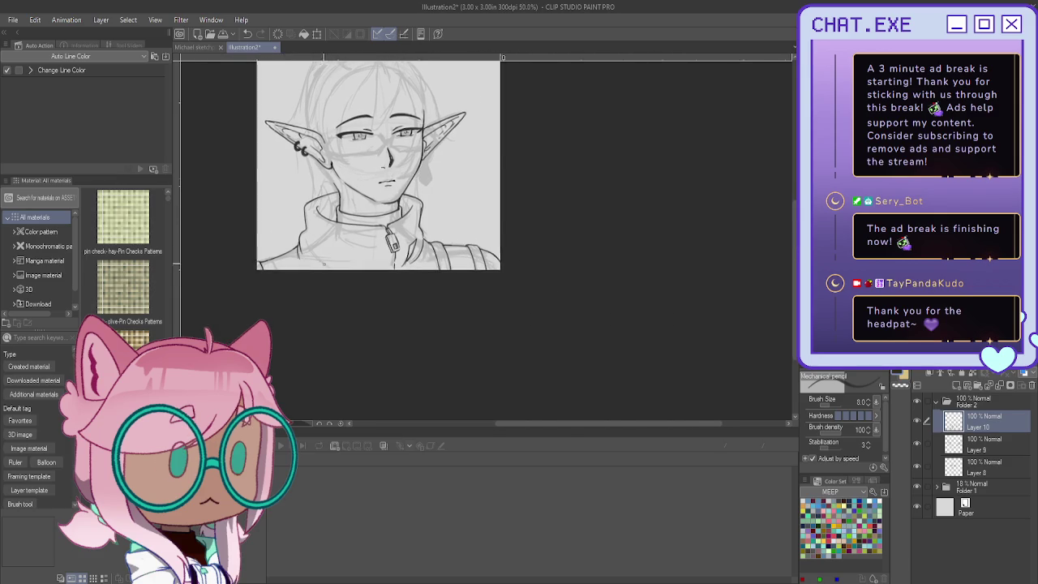
# Step: Centre the face and collar in view and duplicate the lineart layer as Layer 10 Copy
pyautogui.scroll(3, 324, 255)
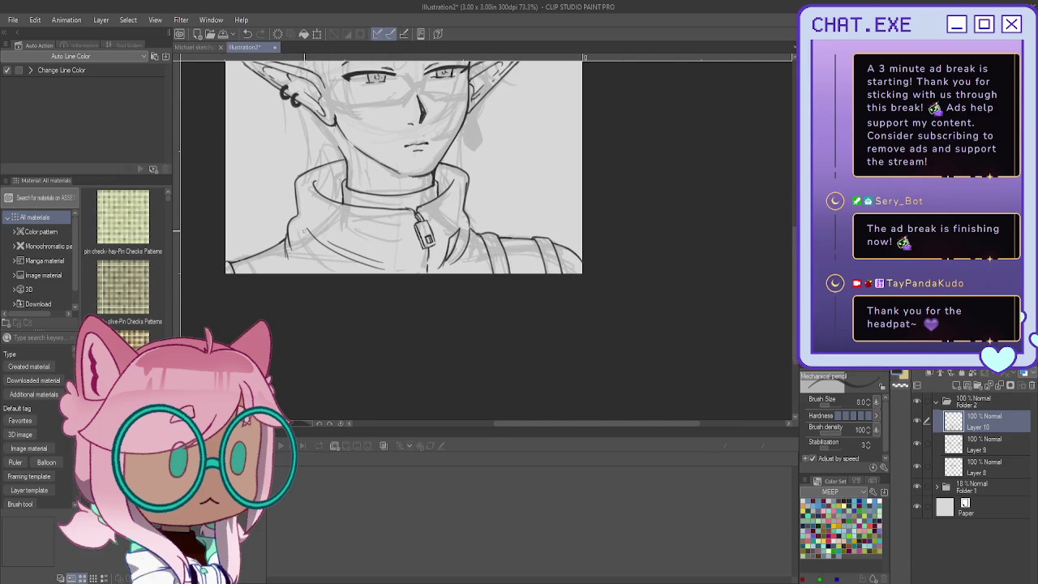
pyautogui.moveTo(405, 202); pyautogui.dragTo(551, 281)
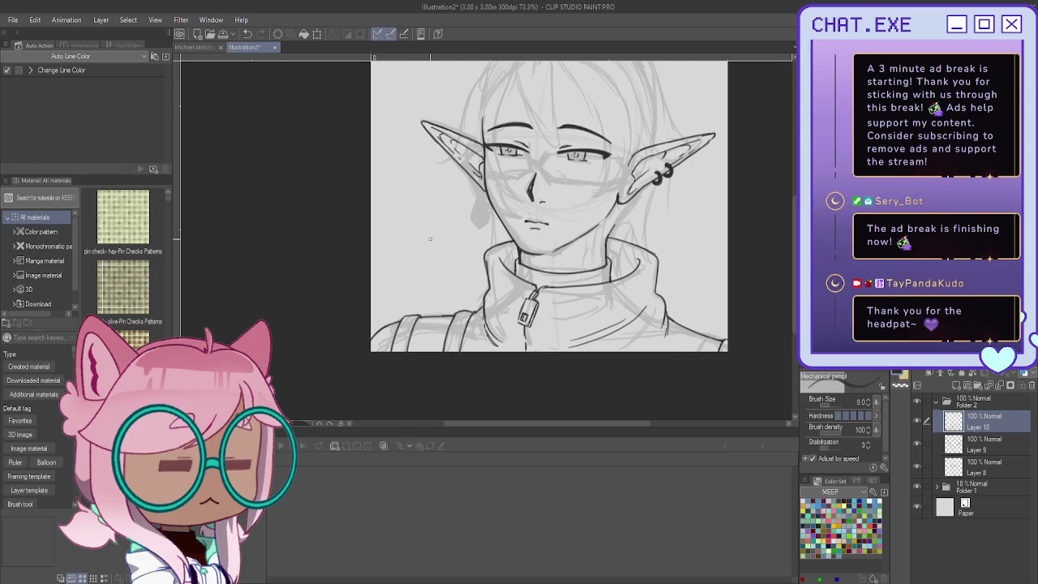
pyautogui.moveTo(373, 243); pyautogui.dragTo(361, 219)
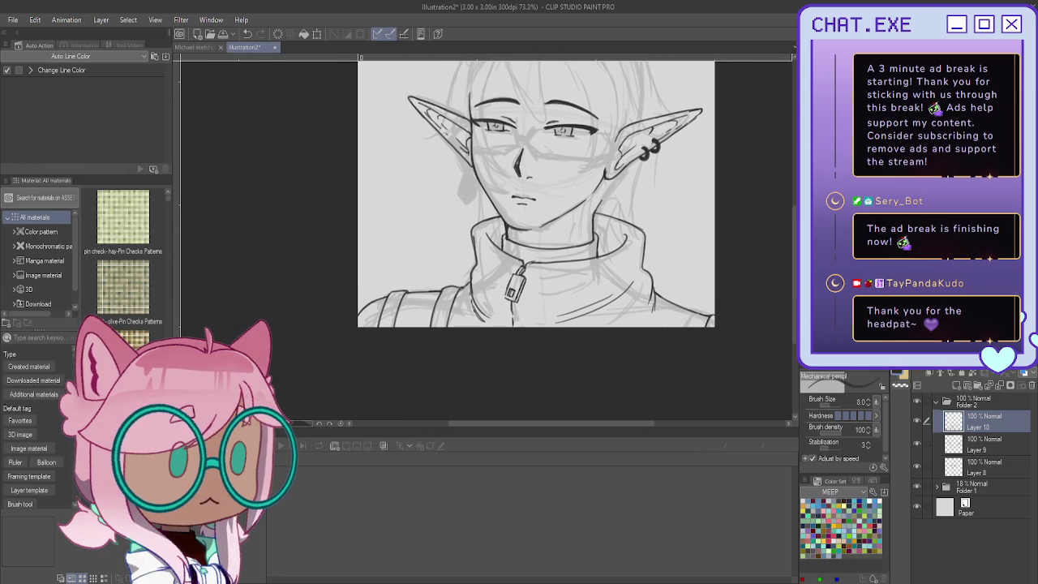
pyautogui.hotkey('ctrl', 'c')
pyautogui.hotkey('ctrl', 'v')
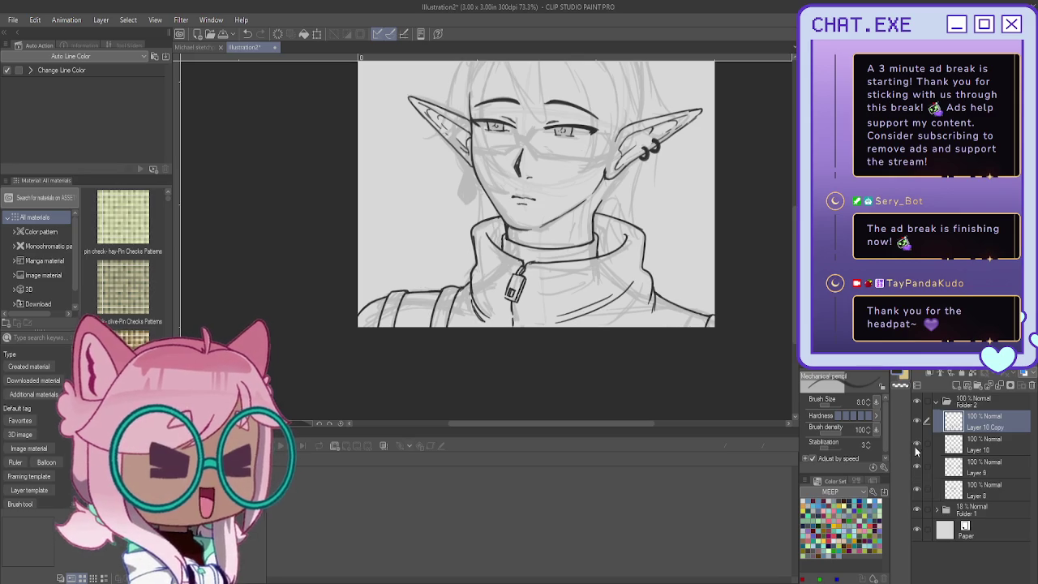
# Step: Lasso the right collar and shoulder lines, nudge them left and enlarge them slightly
pyautogui.press('m')
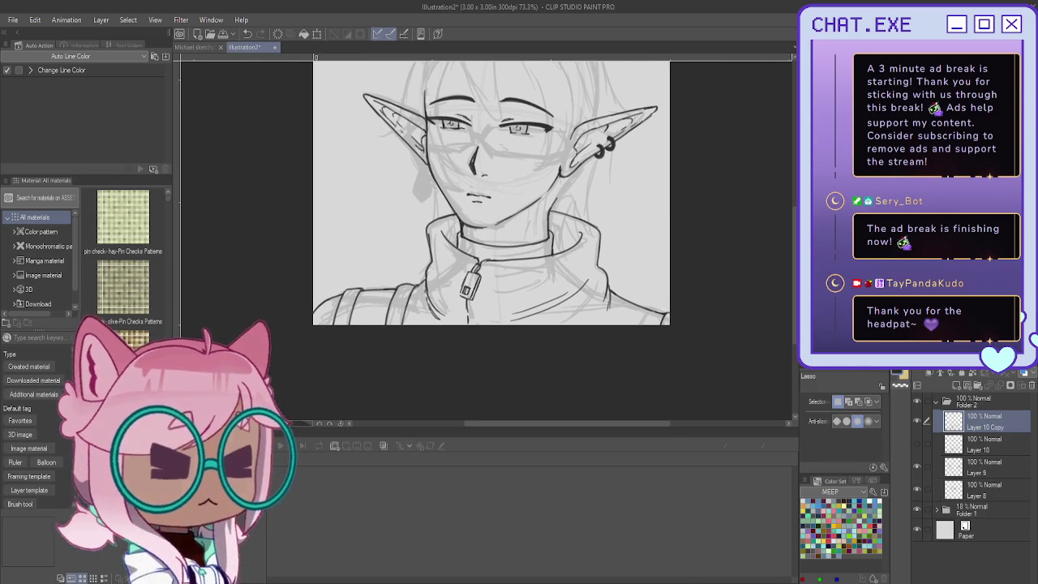
pyautogui.moveTo(645, 203)
pyautogui.mouseDown()
pyautogui.moveTo(527, 359)
pyautogui.moveTo(559, 223)
pyautogui.mouseUp()
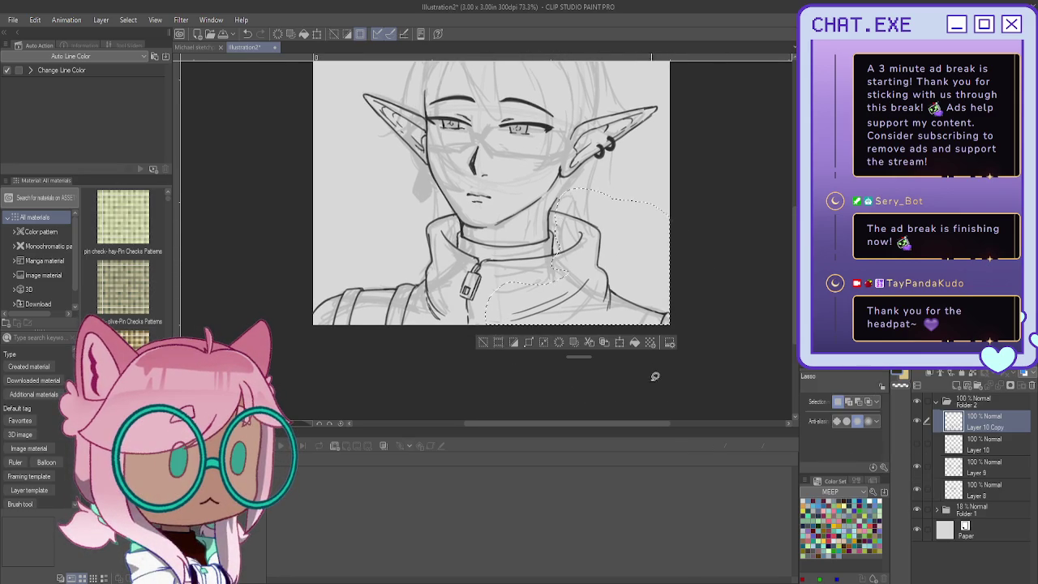
pyautogui.click(620, 341)
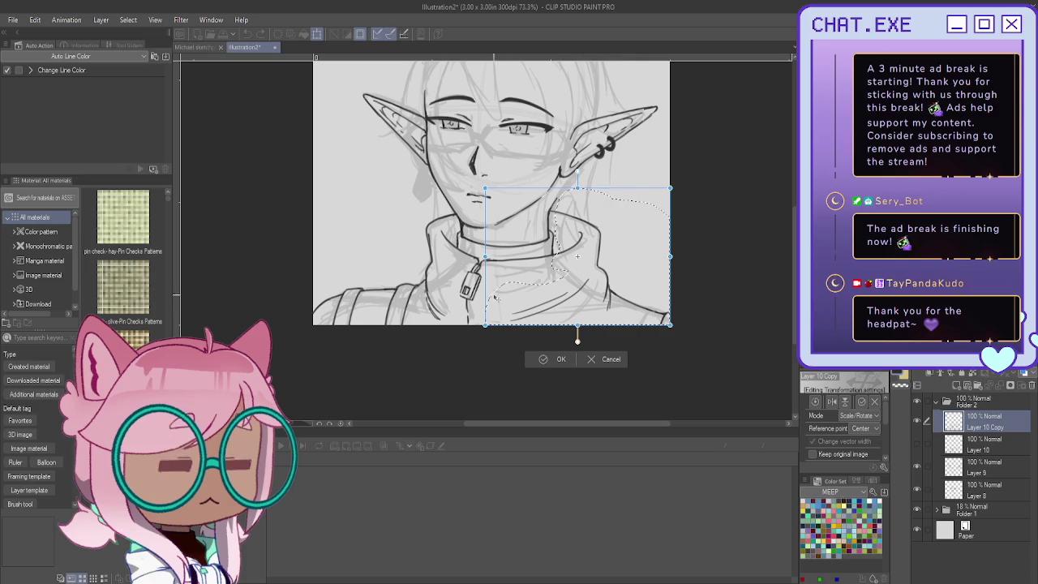
pyautogui.moveTo(510, 301); pyautogui.dragTo(503, 301)
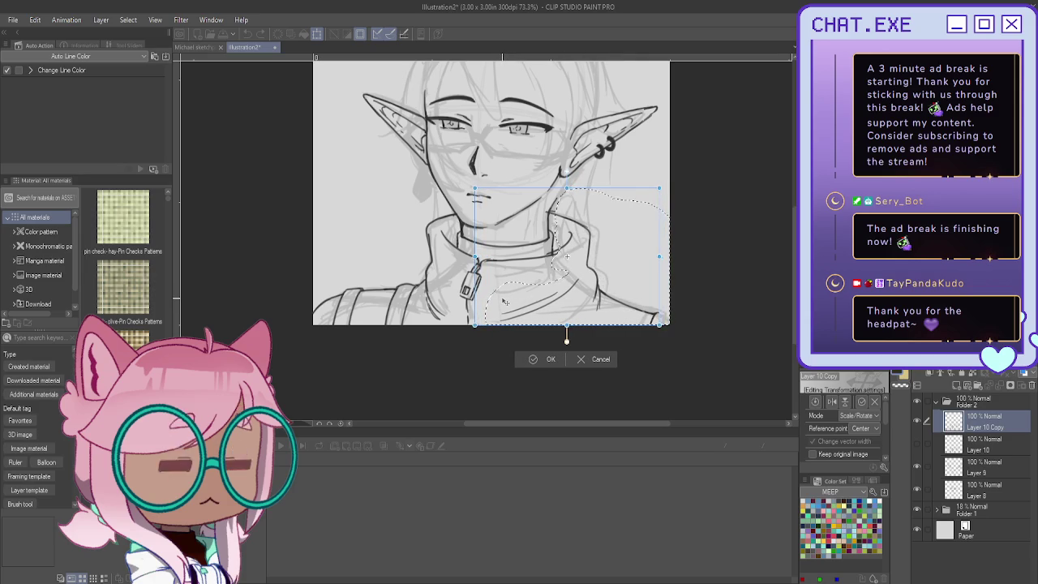
pyautogui.moveTo(519, 328); pyautogui.dragTo(566, 329)
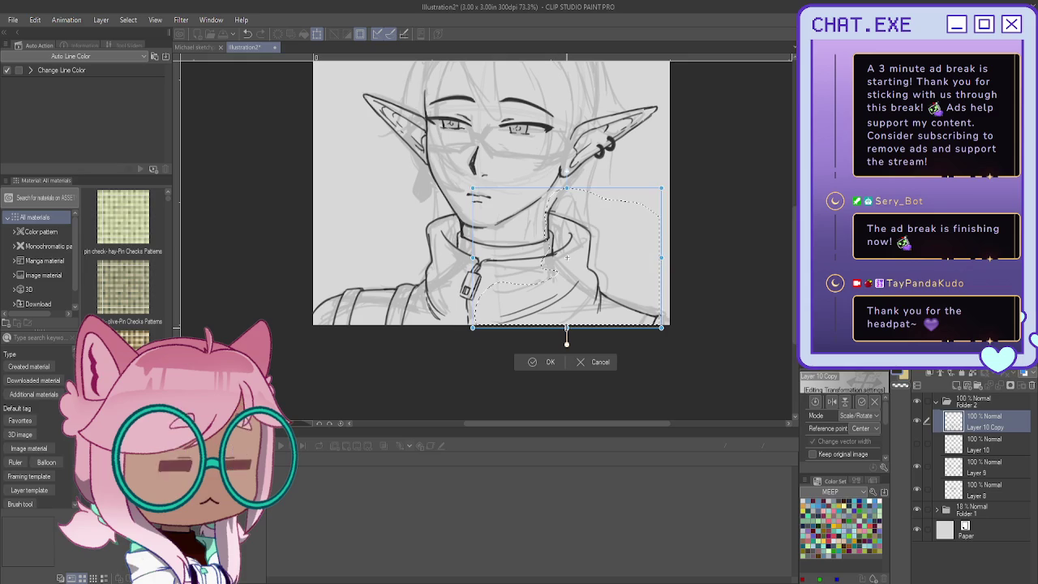
pyautogui.moveTo(566, 334); pyautogui.dragTo(566, 335)
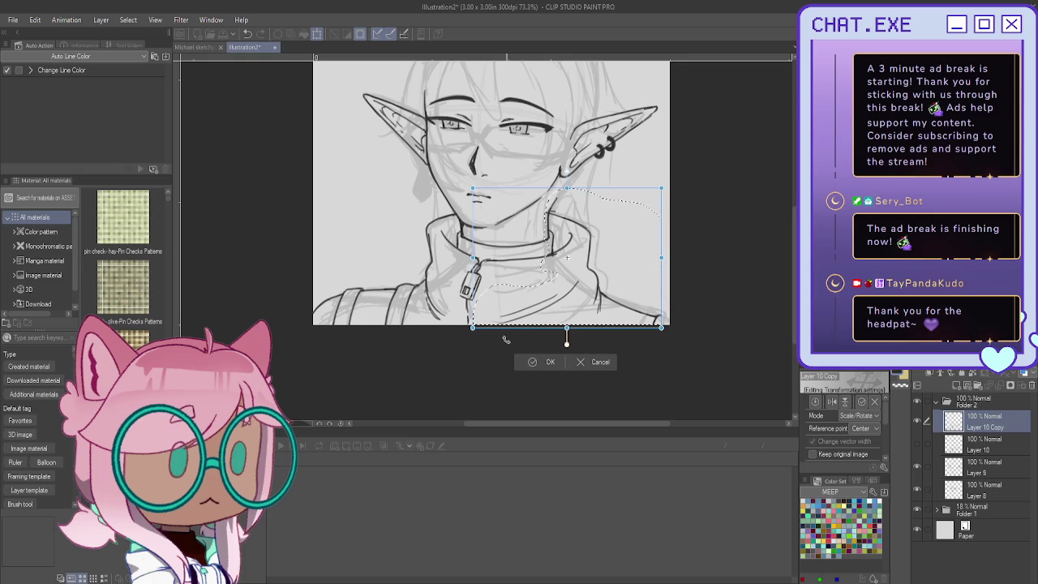
pyautogui.press('Return')
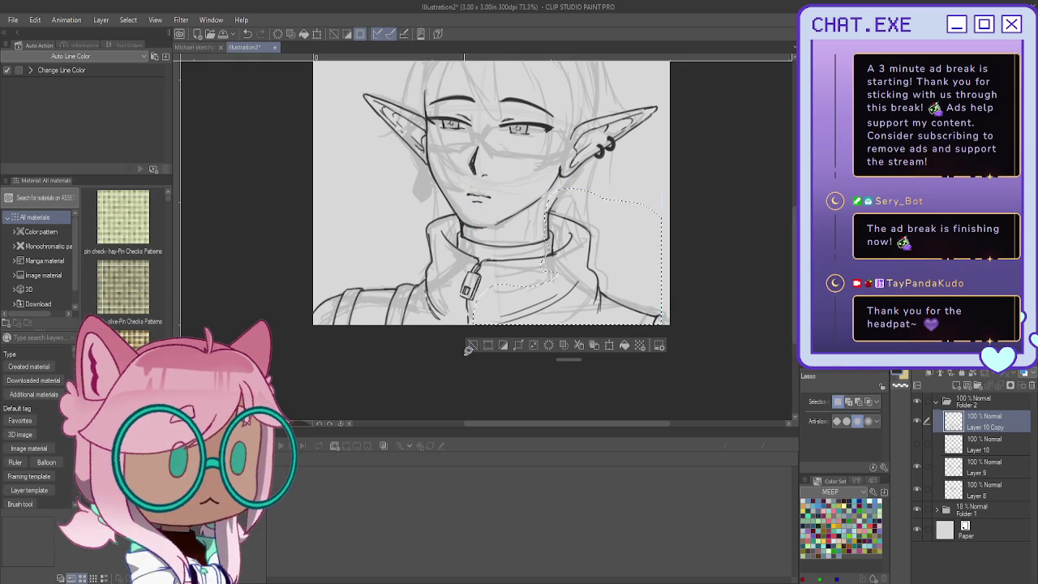
pyautogui.scroll(1, 550, 205)
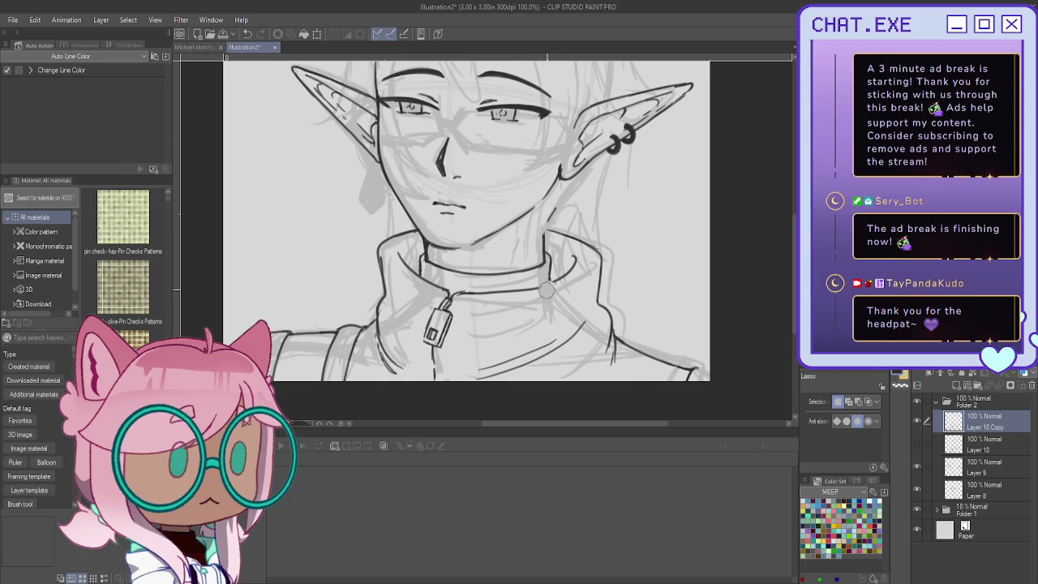
# Step: Retrace the right collar line beside the neck with the Mechanical pencil to darken it
pyautogui.press('p')
pyautogui.scroll(1, 546, 209)
pyautogui.scroll(2, 546, 208)
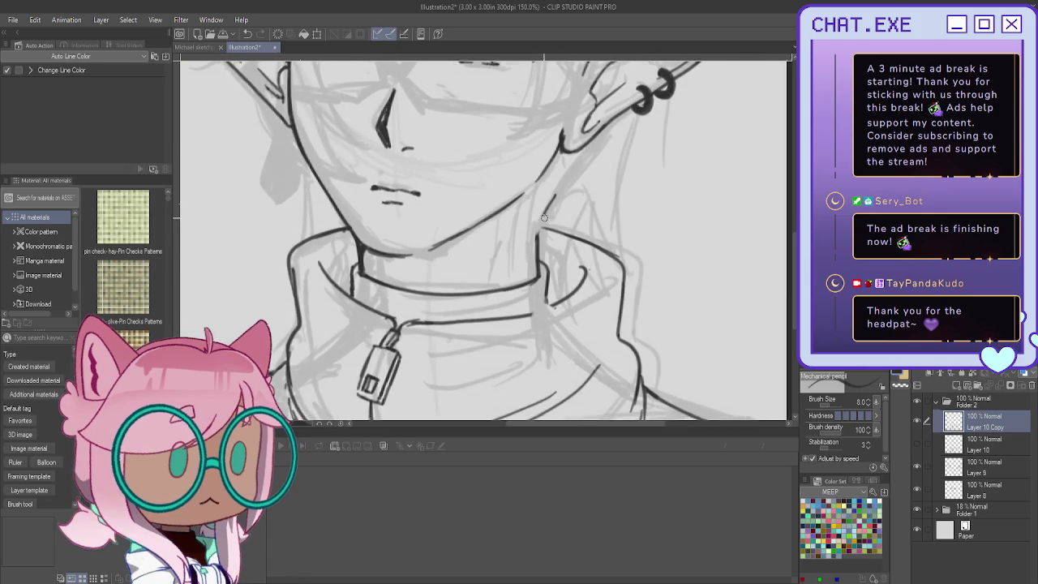
pyautogui.scroll(1, 546, 209)
pyautogui.scroll(-2, 533, 253)
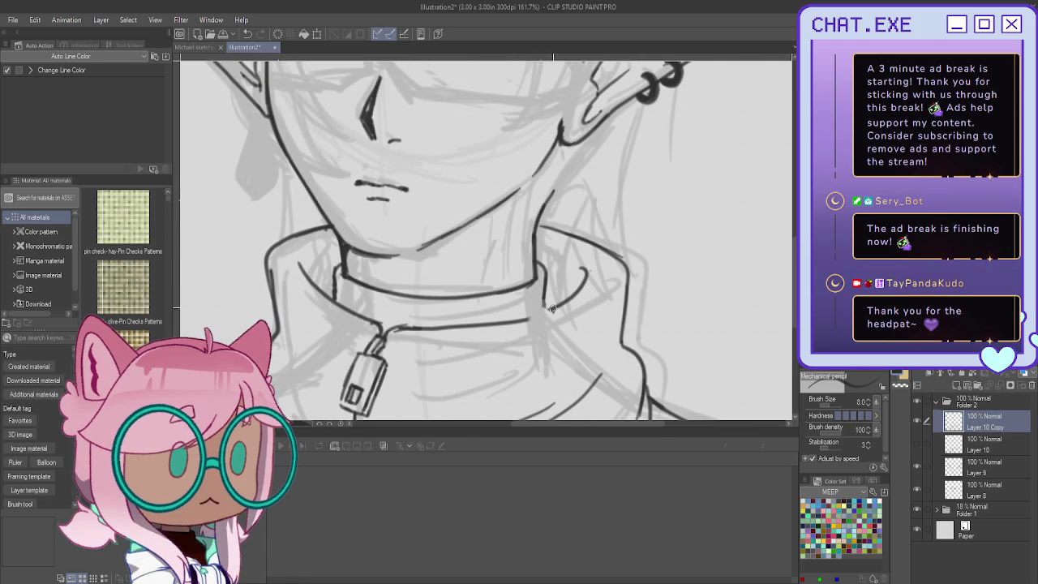
pyautogui.moveTo(557, 306)
pyautogui.mouseDown()
pyautogui.moveTo(517, 323)
pyautogui.moveTo(525, 319)
pyautogui.mouseUp()
# Step: Zoom out to show the whole inked drawing and save the illustration
pyautogui.scroll(-2, 526, 320)
pyautogui.scroll(-2, 526, 320)
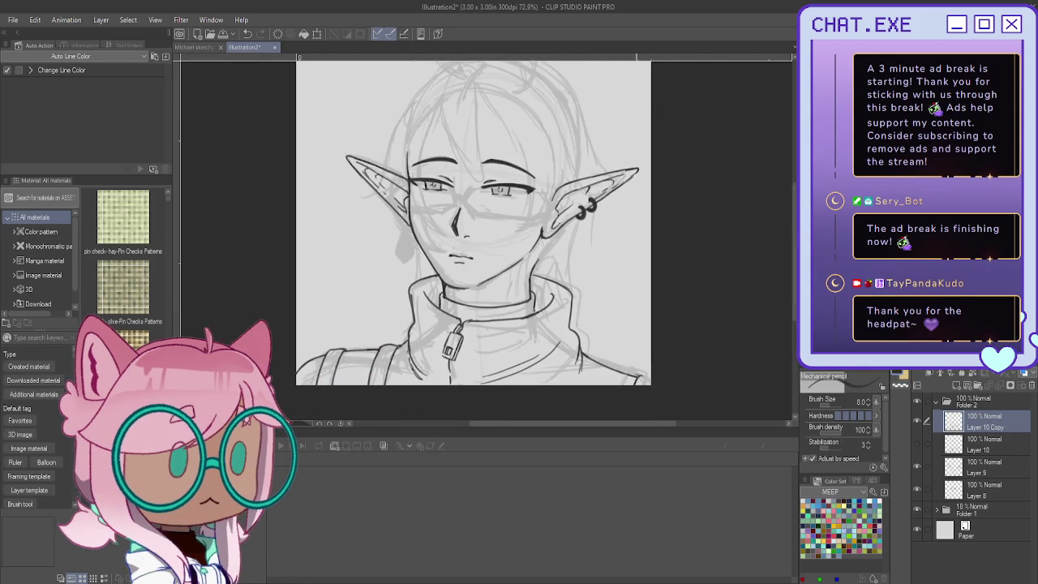
pyautogui.scroll(1, 568, 341)
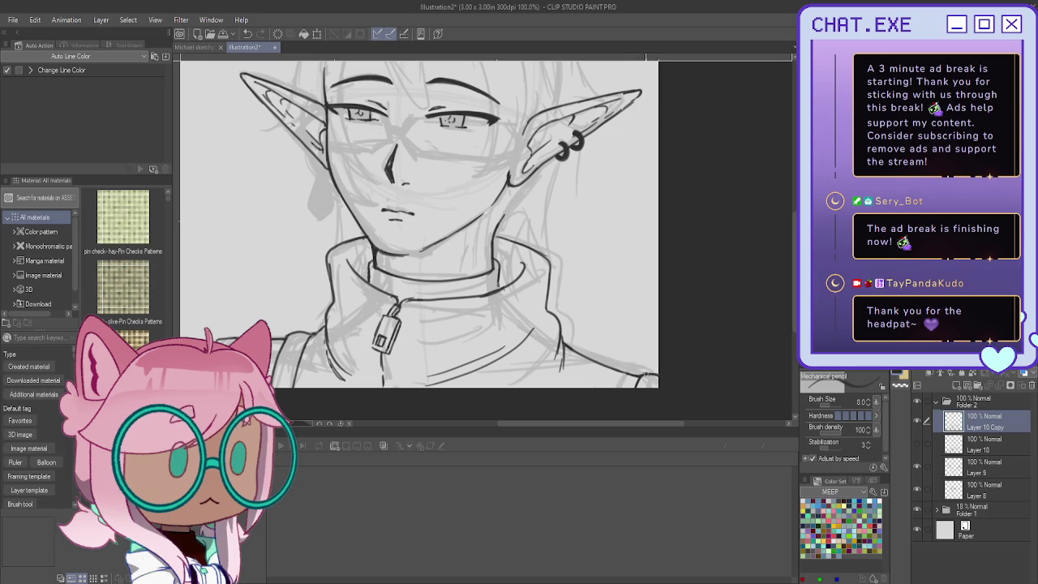
pyautogui.scroll(-1, 657, 388)
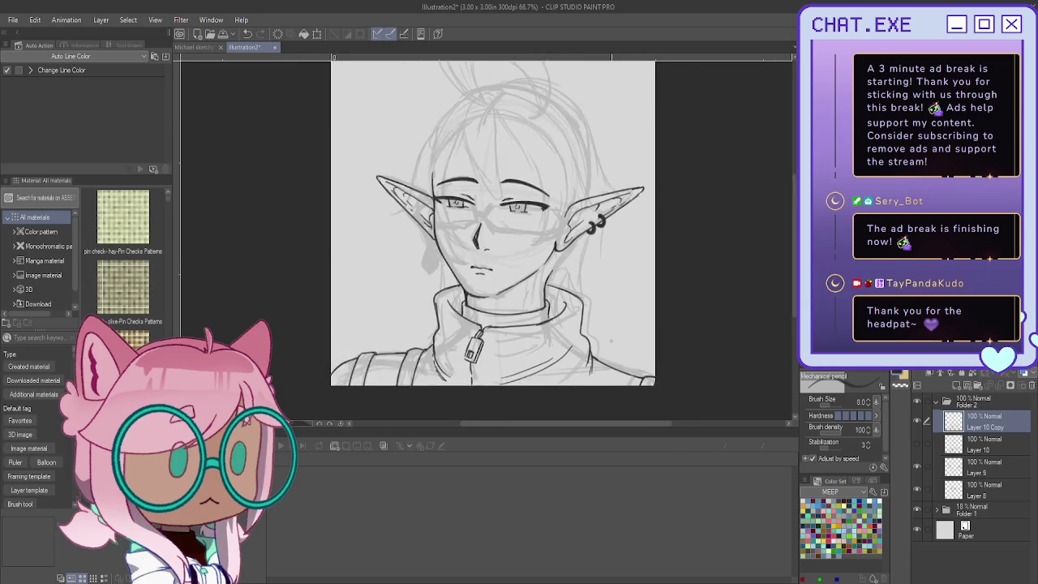
pyautogui.scroll(-2, 611, 340)
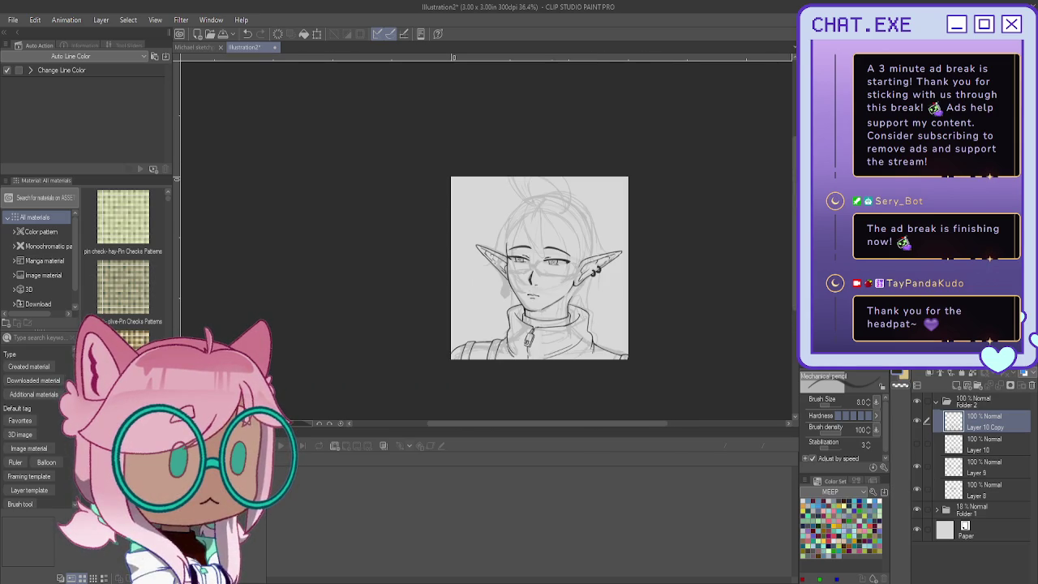
pyautogui.moveTo(665, 228); pyautogui.dragTo(659, 238)
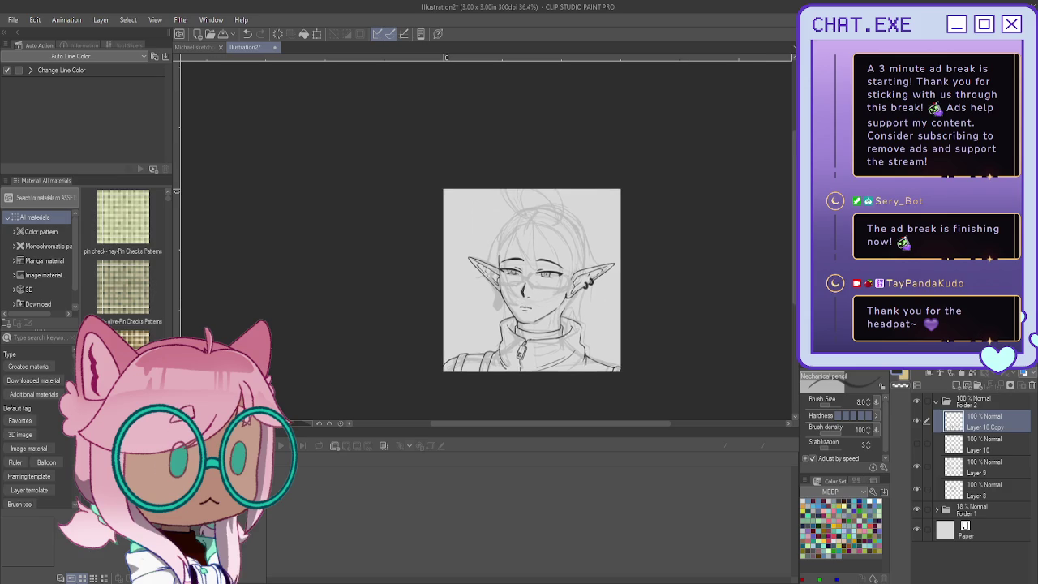
pyautogui.click(225, 35)
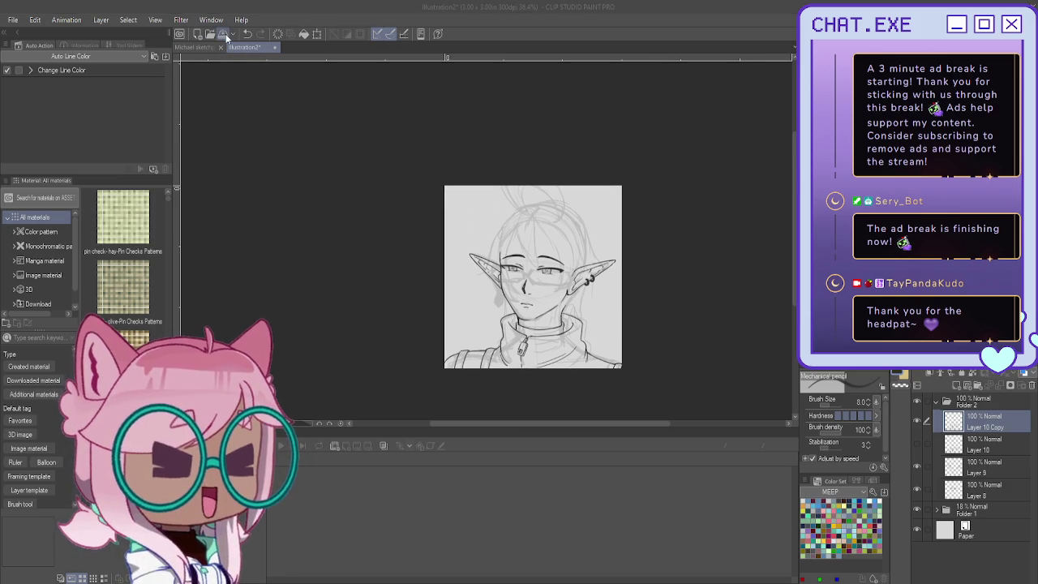